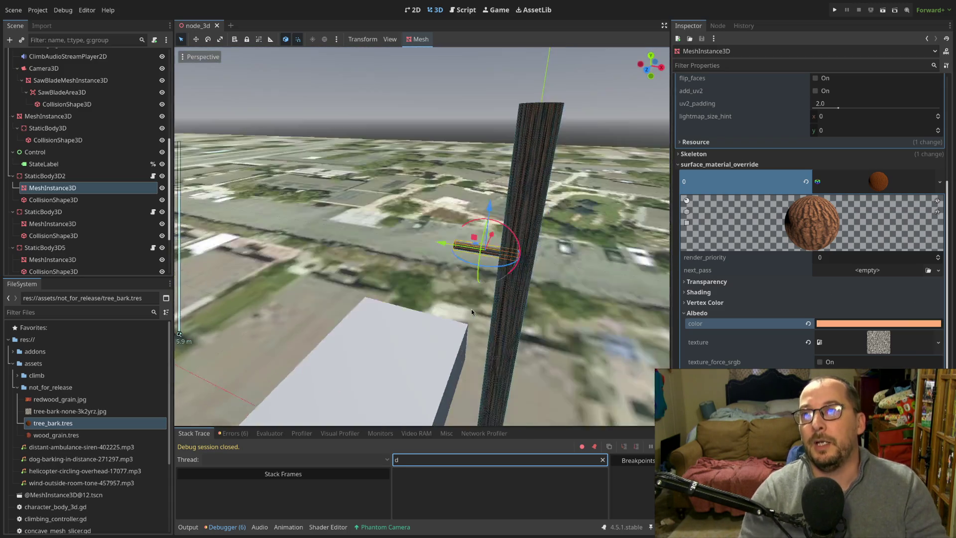
- Orbit around the tree_bark-textured trunk, then move to the Excalidraw window
{"action": "mouse_move", "coordinate": [471, 312]}
{"action": "left_mouse_down"}
{"action": "mouse_move", "coordinate": [447, 263]}
{"action": "mouse_move", "coordinate": [458, 254]}
{"action": "left_mouse_up"}
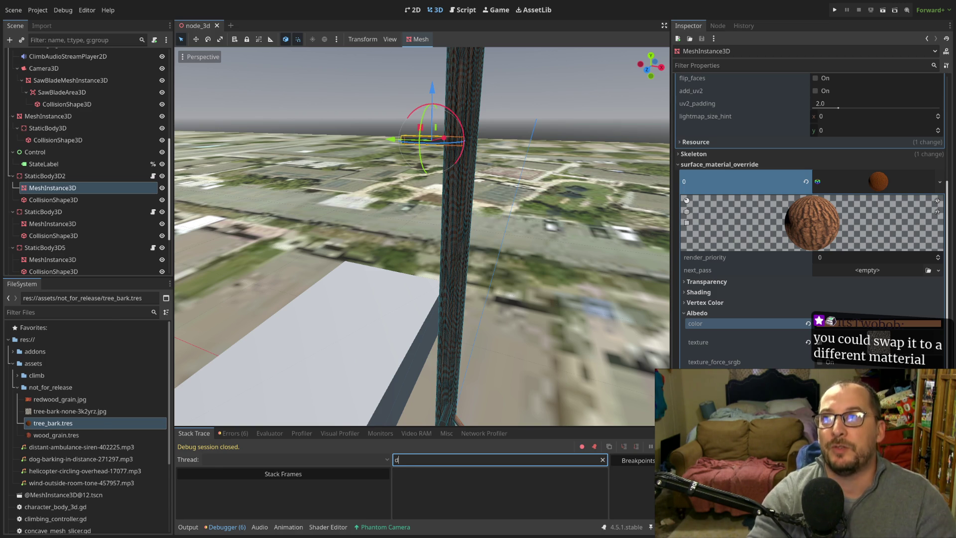
{"action": "key", "text": "super+Right"}
{"action": "key", "text": "super+Right"}
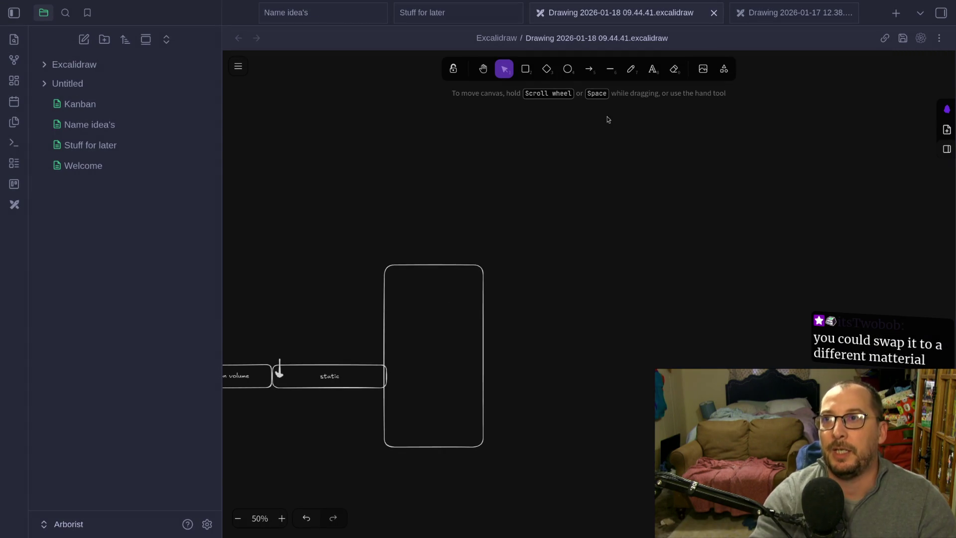
- Draw a long rounded rectangle across the canvas
{"action": "left_click", "coordinate": [526, 69]}
{"action": "mouse_move", "coordinate": [543, 189]}
{"action": "left_mouse_down"}
{"action": "mouse_move", "coordinate": [778, 257]}
{"action": "mouse_move", "coordinate": [853, 242]}
{"action": "left_mouse_up"}
{"action": "scroll", "coordinate": [479, 438], "scroll_direction": "up", "scroll_amount": 3}
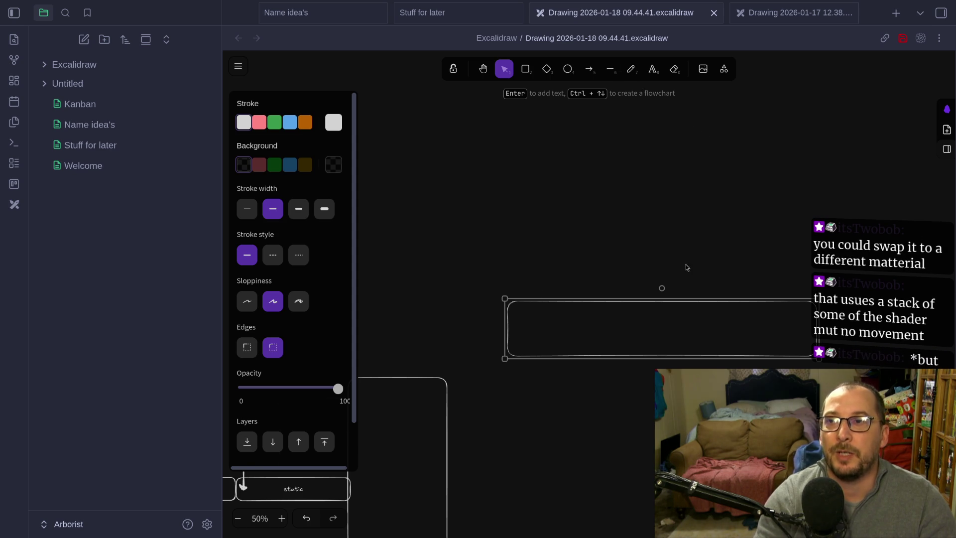
{"action": "scroll", "coordinate": [689, 264], "scroll_direction": "up", "scroll_amount": 10}
{"action": "scroll", "coordinate": [695, 316], "scroll_direction": "up", "scroll_amount": 5}
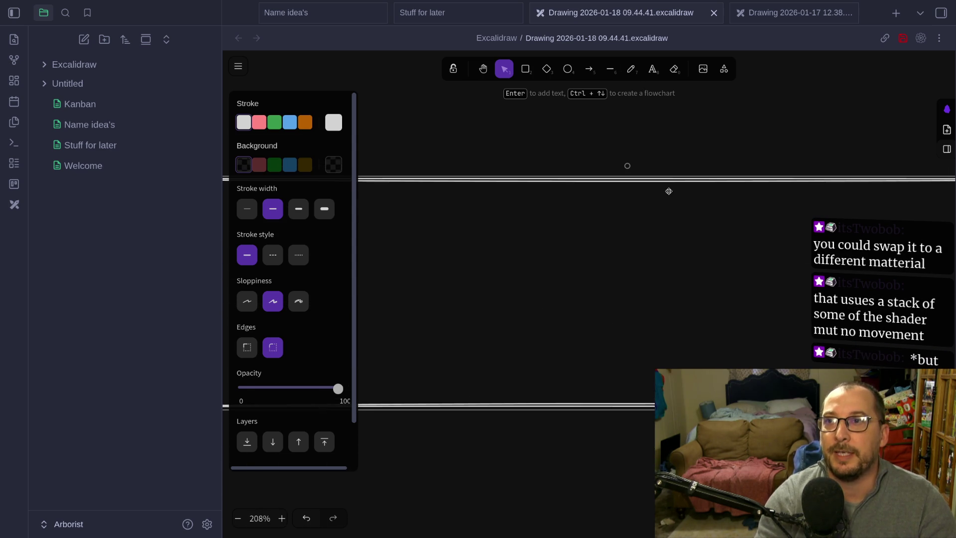
- Draw a straight diagonal line across the rectangle, discarding an earlier freehand attempt
{"action": "left_click", "coordinate": [634, 71]}
{"action": "left_click_drag", "start_coordinate": [707, 142], "coordinate": [343, 482]}
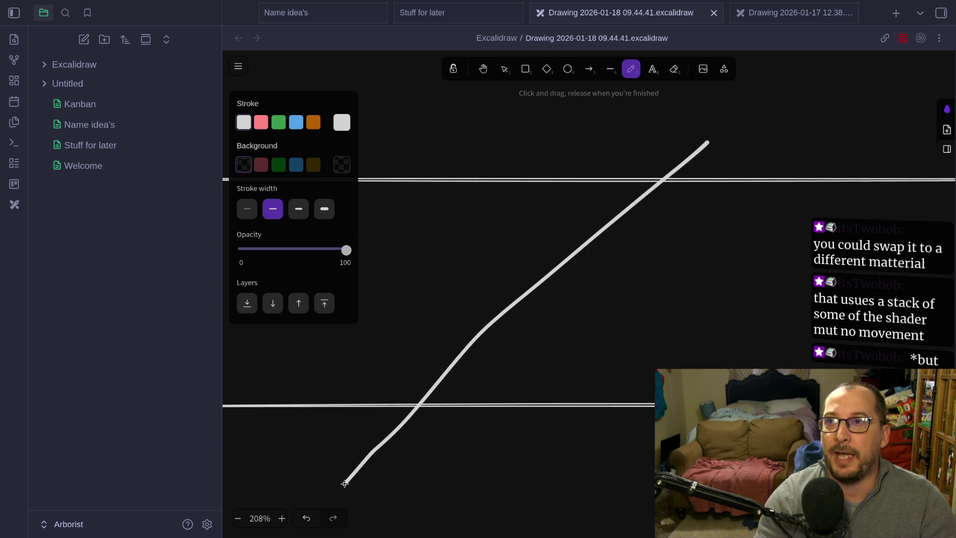
{"action": "key", "text": "ctrl+z"}
{"action": "key", "text": "l"}
{"action": "mouse_move", "coordinate": [707, 121]}
{"action": "left_mouse_down"}
{"action": "mouse_move", "coordinate": [410, 363]}
{"action": "mouse_move", "coordinate": [353, 492]}
{"action": "left_mouse_up"}
- Add a parallel arrow pointing down-left, then deselect it
{"action": "left_click", "coordinate": [591, 73]}
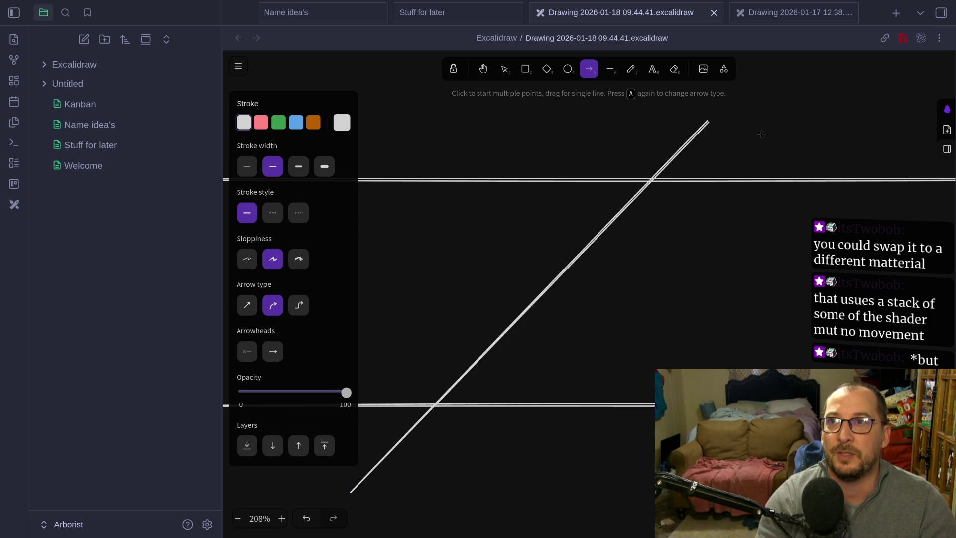
{"action": "mouse_move", "coordinate": [736, 117]}
{"action": "left_mouse_down"}
{"action": "mouse_move", "coordinate": [546, 269]}
{"action": "mouse_move", "coordinate": [420, 473]}
{"action": "mouse_move", "coordinate": [369, 504]}
{"action": "left_mouse_up"}
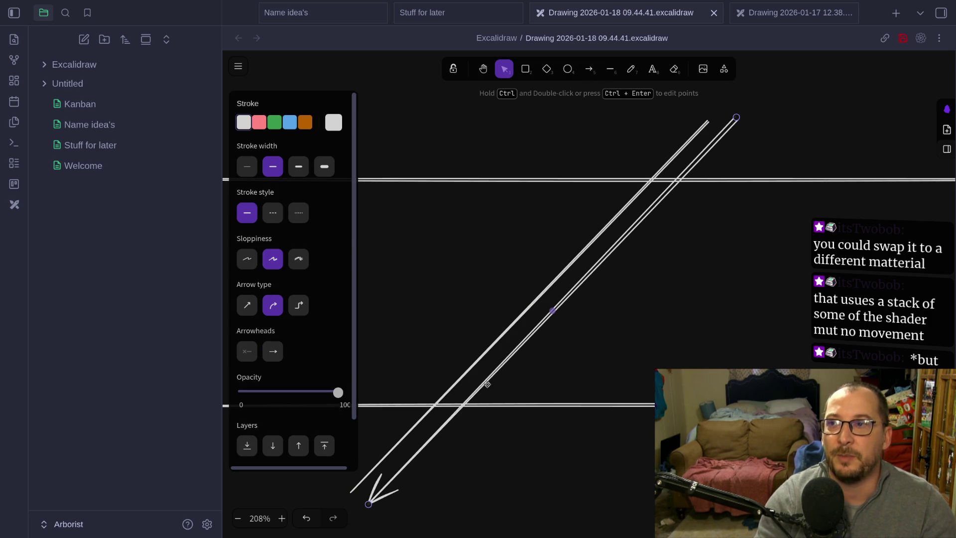
{"action": "scroll", "coordinate": [660, 194], "scroll_direction": "down", "scroll_amount": 2}
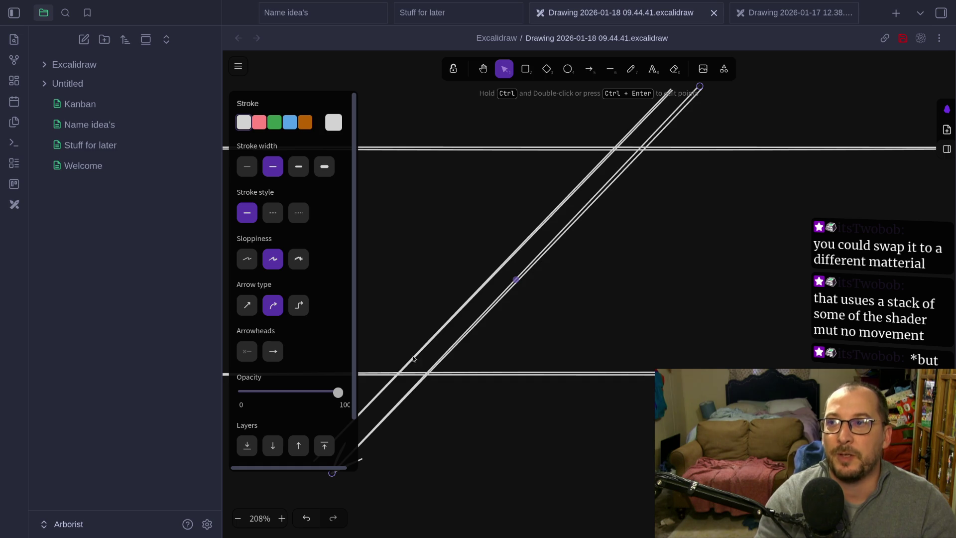
{"action": "scroll", "coordinate": [715, 231], "scroll_direction": "down", "scroll_amount": 6}
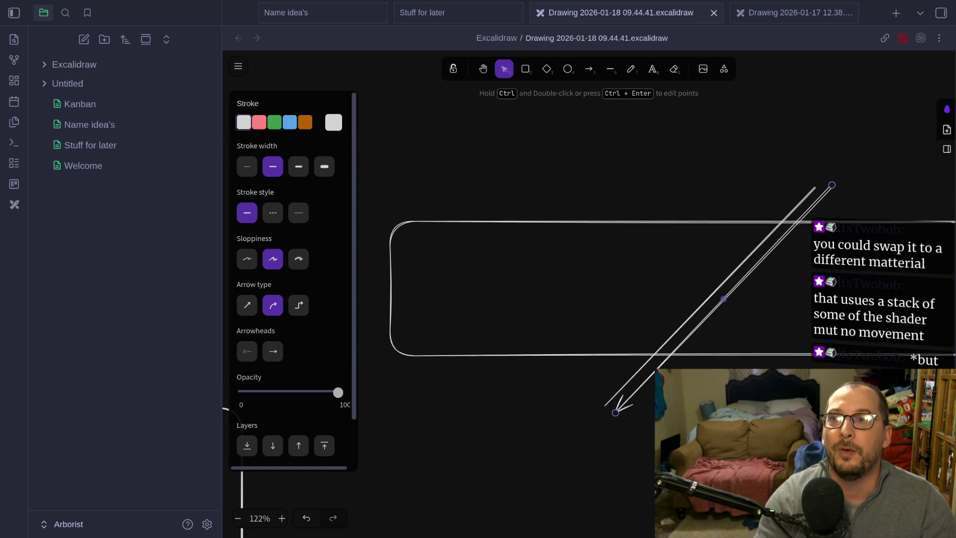
{"action": "scroll", "coordinate": [796, 218], "scroll_direction": "up", "scroll_amount": 5}
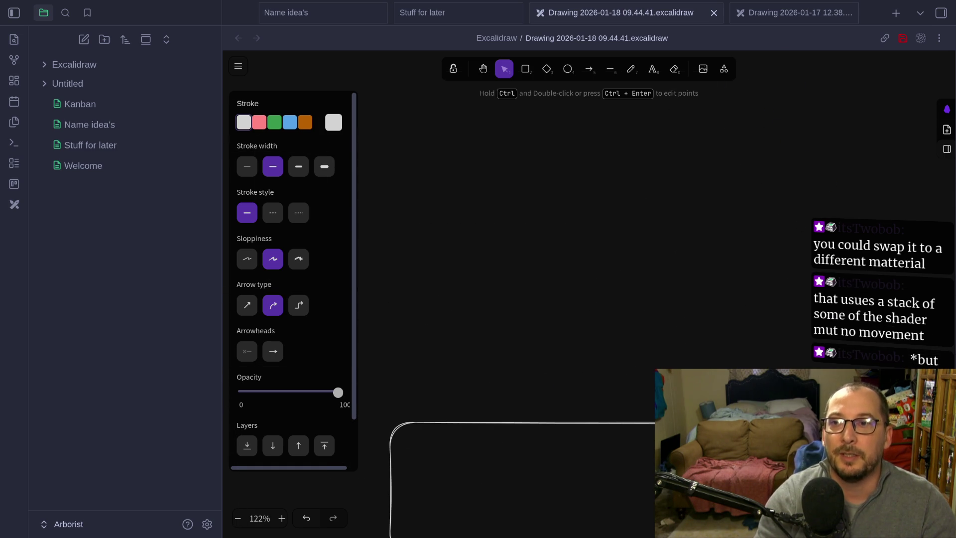
{"action": "scroll", "coordinate": [834, 288], "scroll_direction": "down", "scroll_amount": 2}
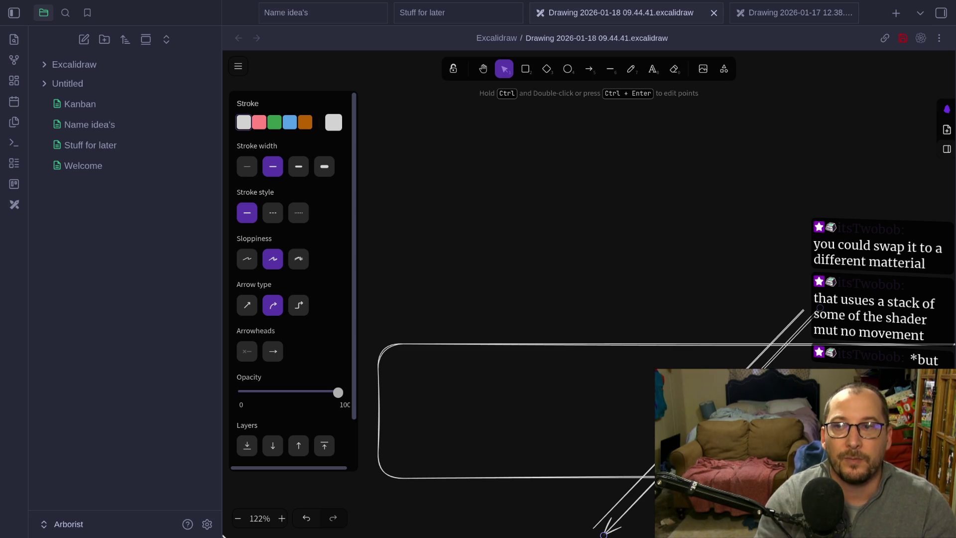
{"action": "scroll", "coordinate": [696, 442], "scroll_direction": "up", "scroll_amount": 5}
{"action": "scroll", "coordinate": [772, 333], "scroll_direction": "down", "scroll_amount": 3}
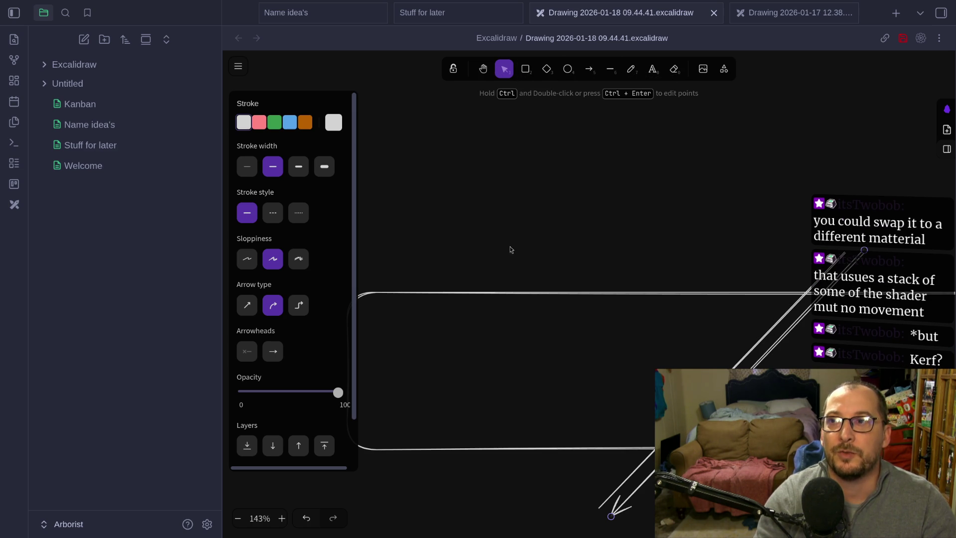
{"action": "left_click", "coordinate": [497, 327]}
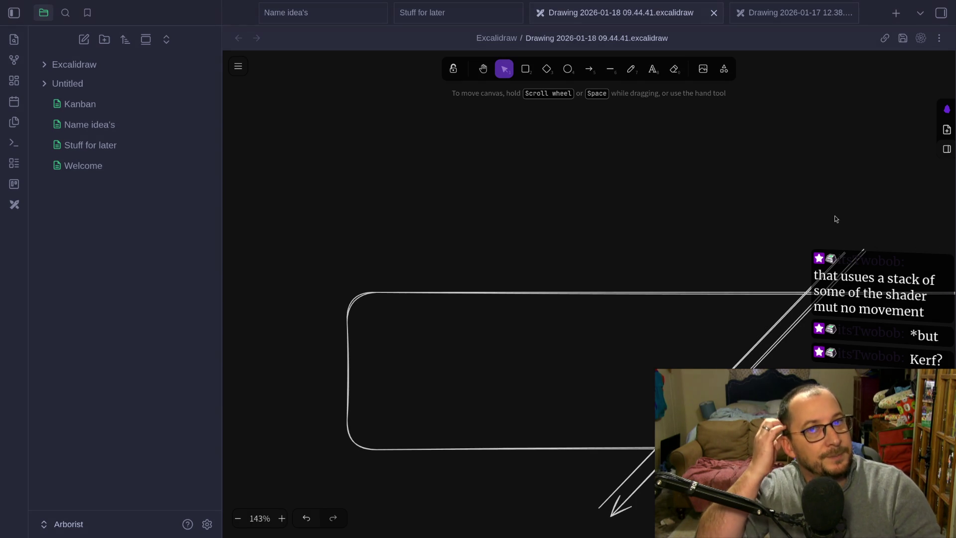
- Sketch a thick pencil stroke in the gap between the diagonal line and arrow, retrying it
{"action": "left_click", "coordinate": [631, 69]}
{"action": "left_click_drag", "start_coordinate": [798, 309], "coordinate": [772, 333]}
{"action": "left_click_drag", "start_coordinate": [807, 294], "coordinate": [745, 366]}
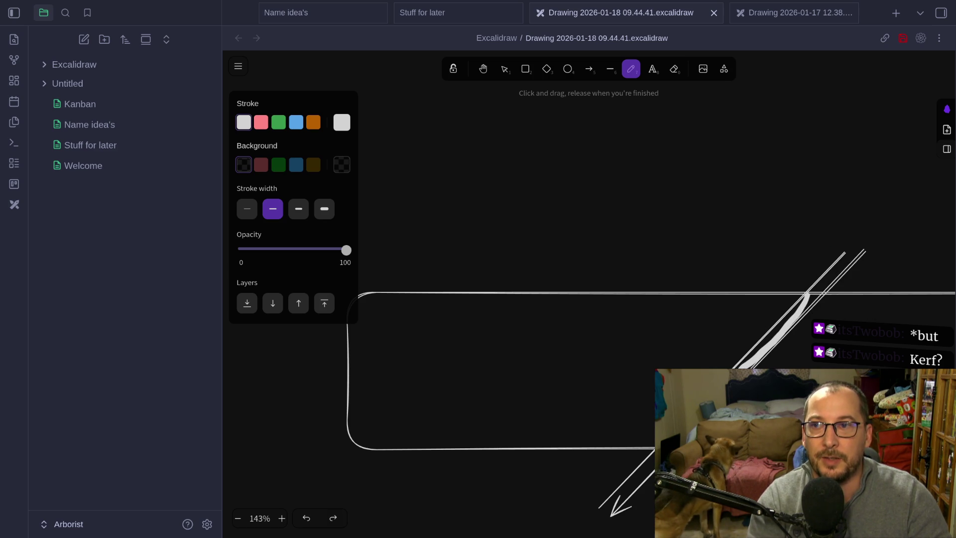
{"action": "key", "text": "ctrl+z"}
{"action": "left_click_drag", "start_coordinate": [811, 298], "coordinate": [742, 366]}
{"action": "key", "text": "ctrl+z"}
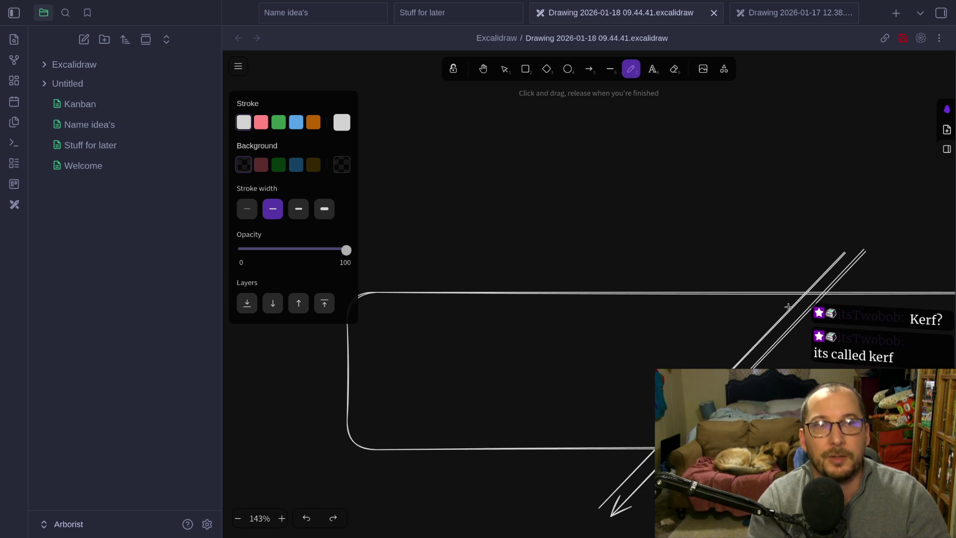
{"action": "mouse_move", "coordinate": [795, 281]}
{"action": "left_mouse_down"}
{"action": "mouse_move", "coordinate": [667, 252]}
{"action": "mouse_move", "coordinate": [676, 295]}
{"action": "mouse_move", "coordinate": [617, 344]}
{"action": "left_mouse_up"}
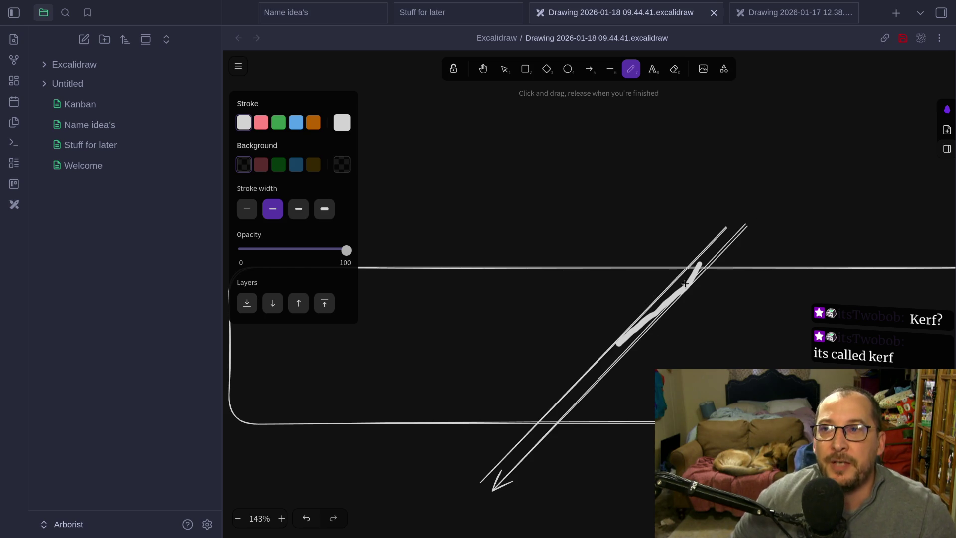
- Undo the old stroke and draw a small oval loop inside the rectangle
{"action": "key", "text": "ctrl+z"}
{"action": "mouse_move", "coordinate": [609, 344]}
{"action": "left_mouse_down"}
{"action": "mouse_move", "coordinate": [640, 351]}
{"action": "mouse_move", "coordinate": [618, 324]}
{"action": "left_mouse_up"}
{"action": "scroll", "coordinate": [626, 346], "scroll_direction": "left", "scroll_amount": 4}
{"action": "key", "text": "ctrl+z"}
{"action": "left_click_drag", "start_coordinate": [720, 297], "coordinate": [692, 312]}
- Trace a thick hook-shaped outline along the diagonal lines, then return to selection
{"action": "left_click_drag", "start_coordinate": [767, 397], "coordinate": [514, 402]}
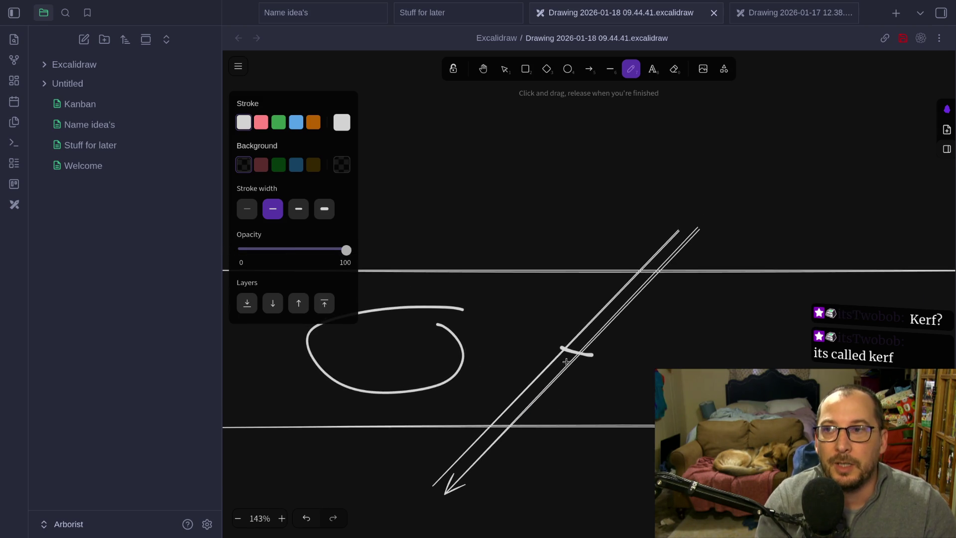
{"action": "mouse_move", "coordinate": [563, 361]}
{"action": "left_mouse_down"}
{"action": "mouse_move", "coordinate": [524, 363]}
{"action": "mouse_move", "coordinate": [536, 397]}
{"action": "left_mouse_up"}
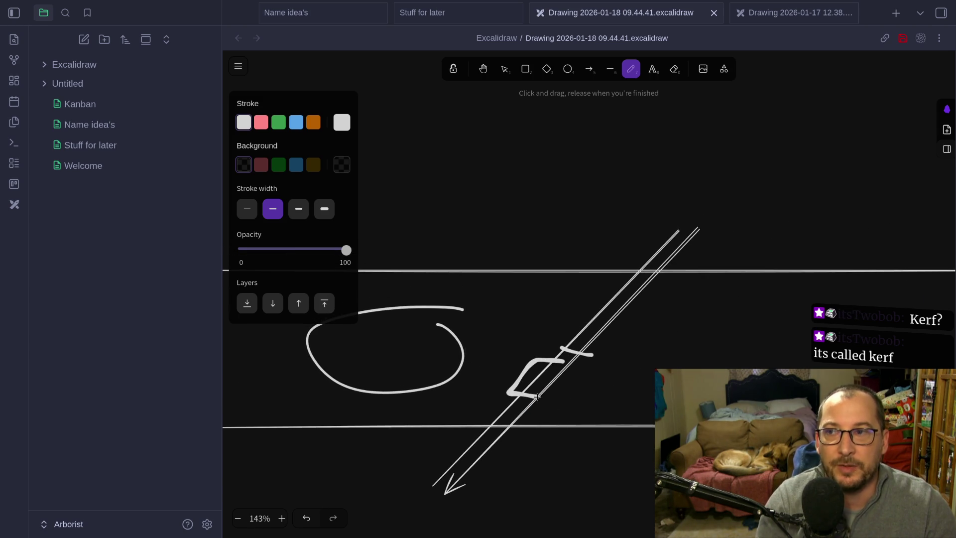
{"action": "key", "text": "ctrl+z"}
{"action": "mouse_move", "coordinate": [570, 356]}
{"action": "left_mouse_down"}
{"action": "mouse_move", "coordinate": [540, 355]}
{"action": "mouse_move", "coordinate": [490, 410]}
{"action": "mouse_move", "coordinate": [522, 417]}
{"action": "left_mouse_up"}
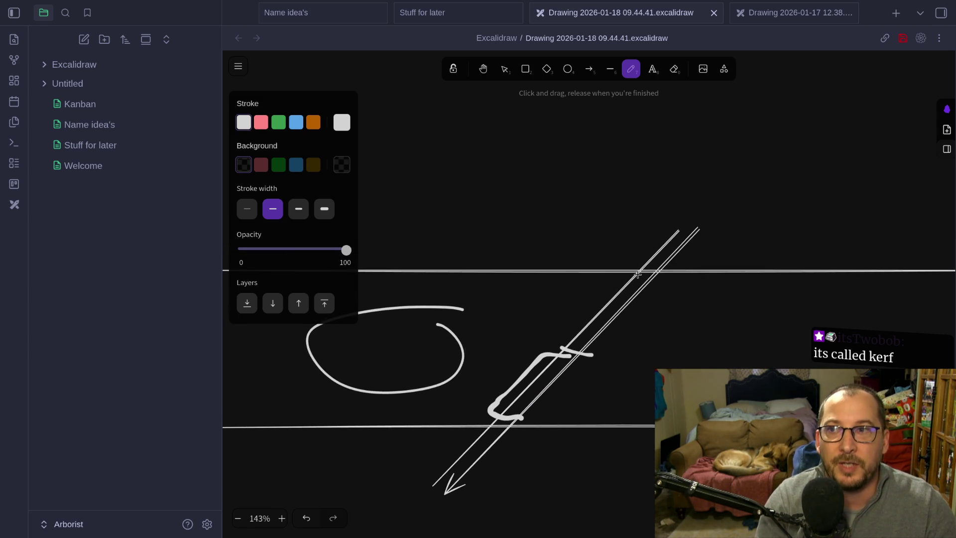
{"action": "mouse_move", "coordinate": [575, 352]}
{"action": "left_mouse_down"}
{"action": "mouse_move", "coordinate": [496, 416]}
{"action": "mouse_move", "coordinate": [554, 359]}
{"action": "left_mouse_up"}
{"action": "key", "text": "ctrl+z"}
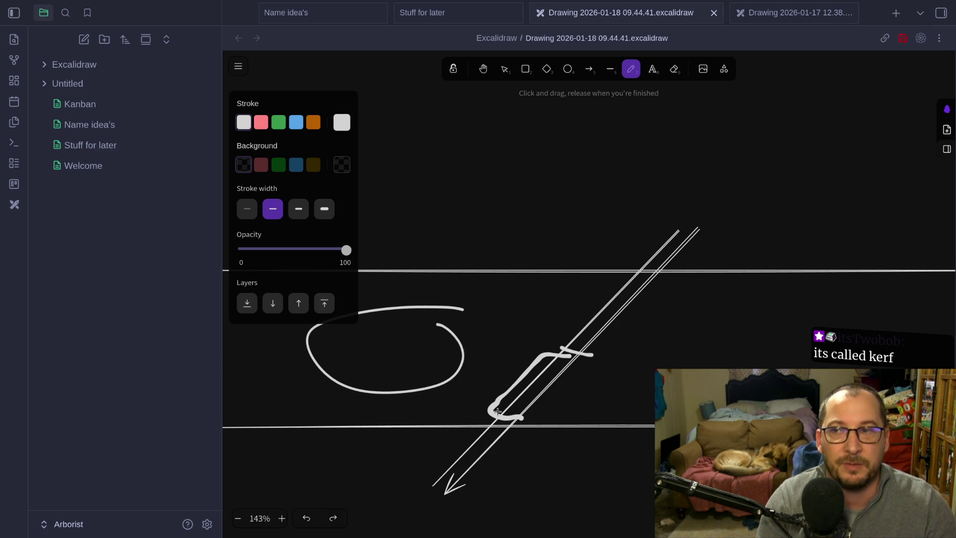
{"action": "scroll", "coordinate": [540, 399], "scroll_direction": "left", "scroll_amount": 2}
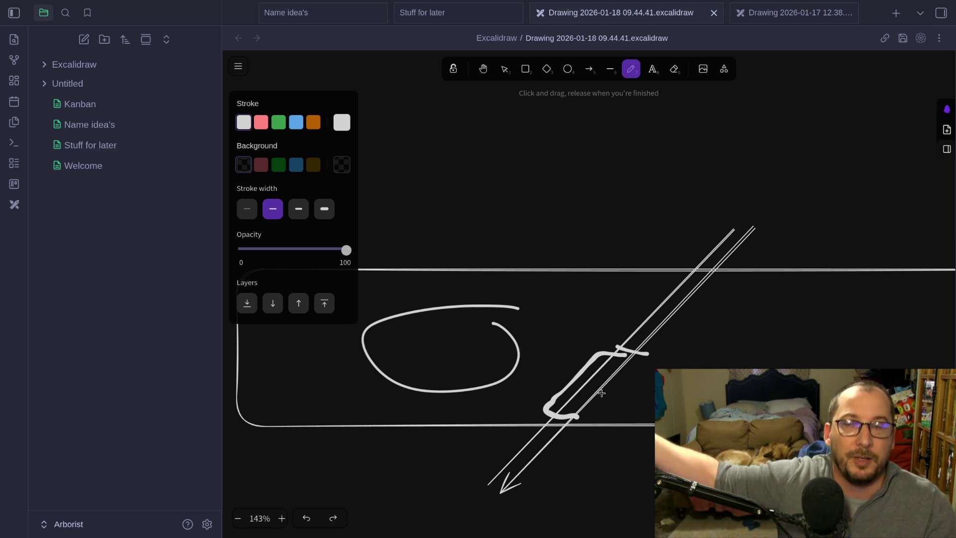
{"action": "mouse_move", "coordinate": [619, 351]}
{"action": "left_mouse_down"}
{"action": "mouse_move", "coordinate": [597, 352]}
{"action": "mouse_move", "coordinate": [545, 417]}
{"action": "mouse_move", "coordinate": [632, 356]}
{"action": "mouse_move", "coordinate": [611, 349]}
{"action": "left_mouse_up"}
{"action": "key", "text": "1"}
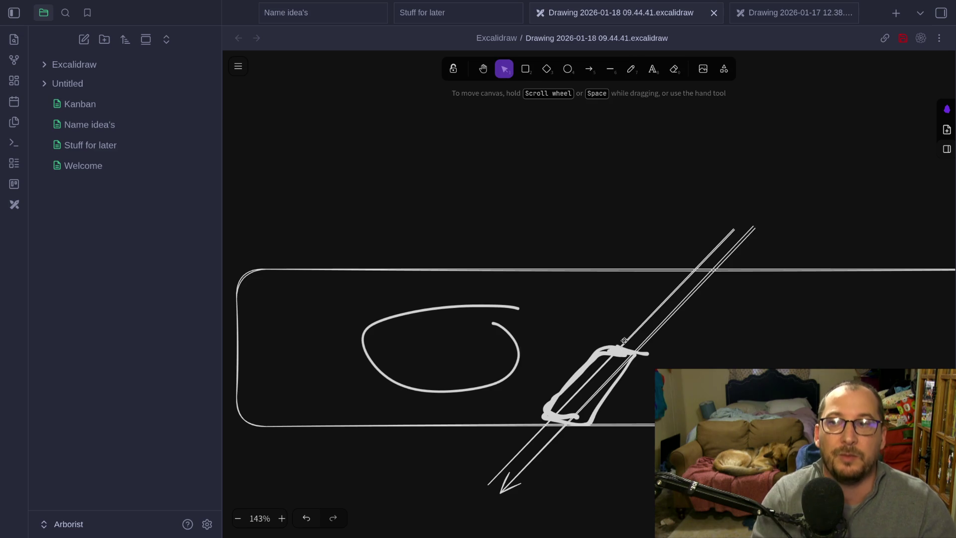
{"action": "key", "text": "ctrl+z"}
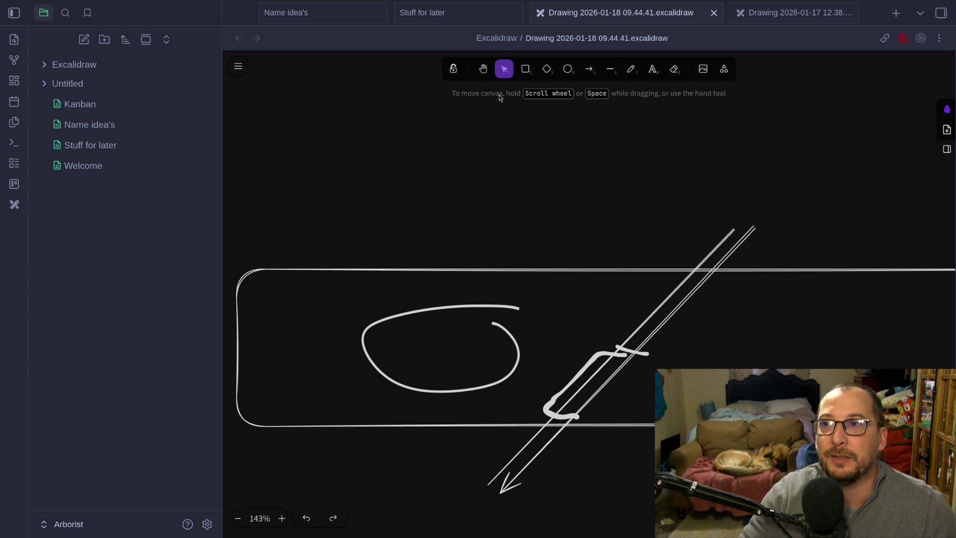
- Nudge the whole kerf sketch slightly to the right on the canvas
{"action": "left_click_drag", "start_coordinate": [491, 197], "coordinate": [523, 193]}
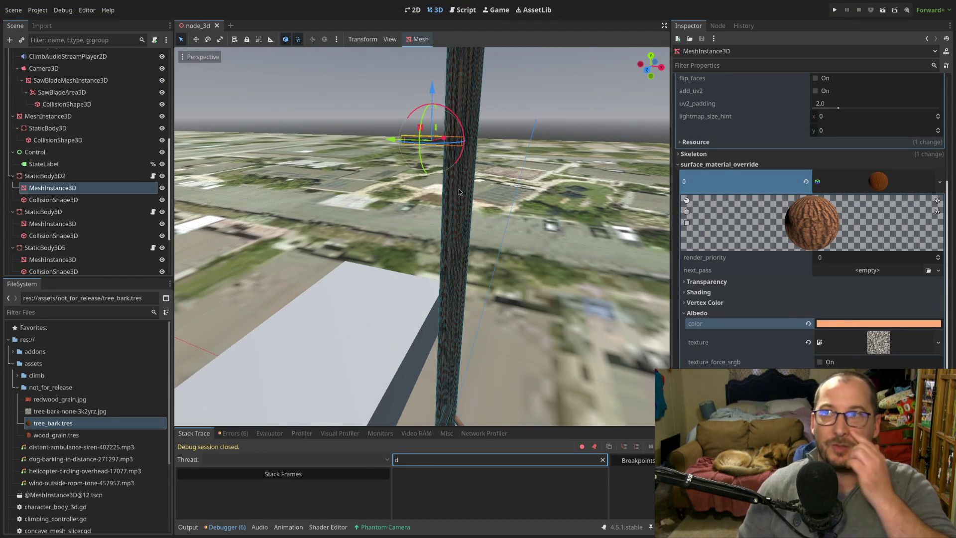
{"action": "scroll", "coordinate": [468, 272], "scroll_direction": "up", "scroll_amount": 3}
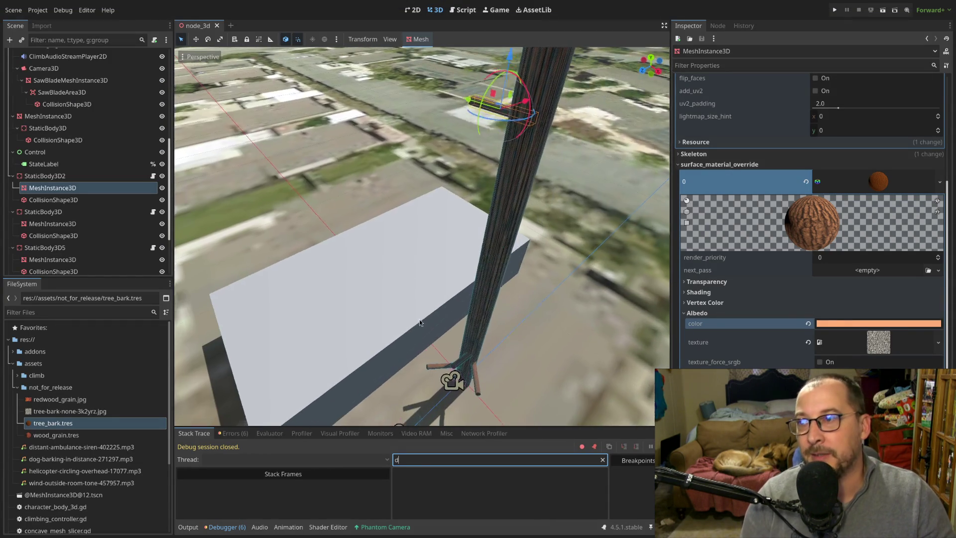
{"action": "scroll", "coordinate": [409, 311], "scroll_direction": "down", "scroll_amount": 2}
{"action": "scroll", "coordinate": [424, 171], "scroll_direction": "down", "scroll_amount": 2}
{"action": "scroll", "coordinate": [423, 171], "scroll_direction": "up", "scroll_amount": 2}
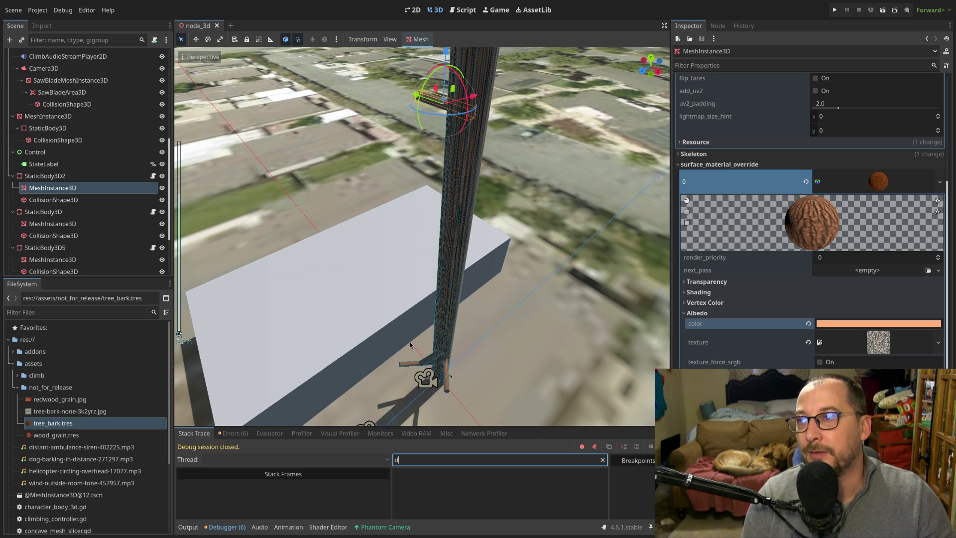
{"action": "left_click", "coordinate": [426, 365]}
{"action": "key", "text": "f"}
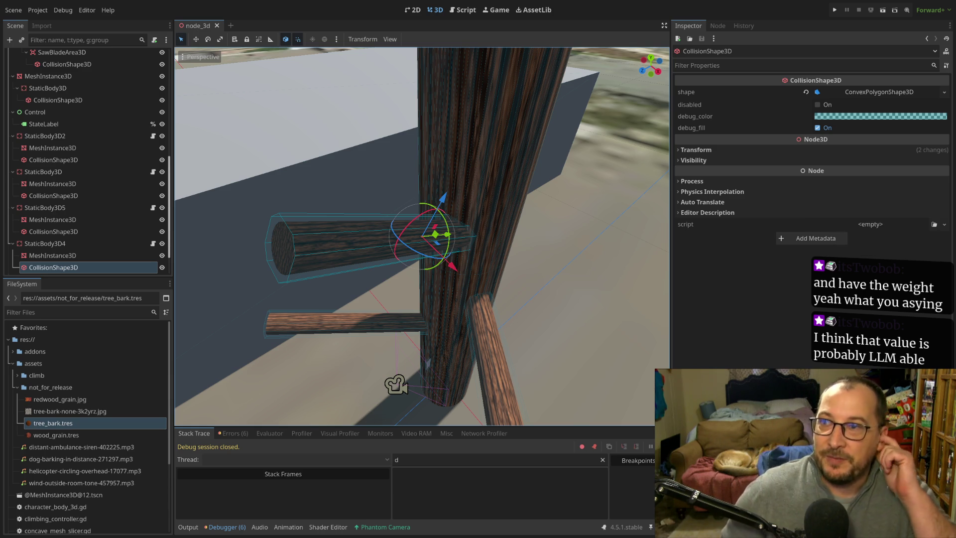
{"action": "scroll", "coordinate": [557, 270], "scroll_direction": "down", "scroll_amount": 3}
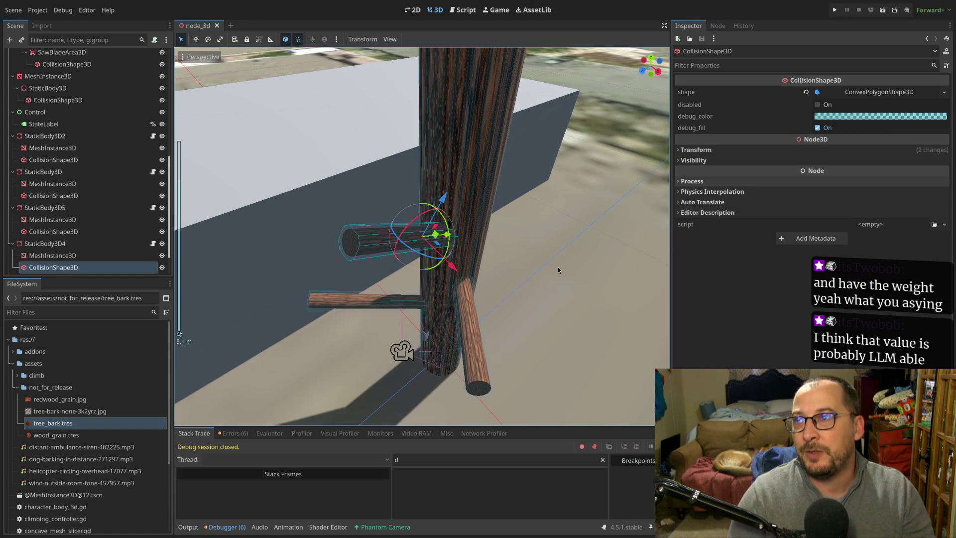
{"action": "scroll", "coordinate": [558, 270], "scroll_direction": "down", "scroll_amount": 3}
{"action": "mouse_move", "coordinate": [558, 270]}
{"action": "left_mouse_down"}
{"action": "mouse_move", "coordinate": [596, 205]}
{"action": "mouse_move", "coordinate": [436, 333]}
{"action": "left_mouse_up"}
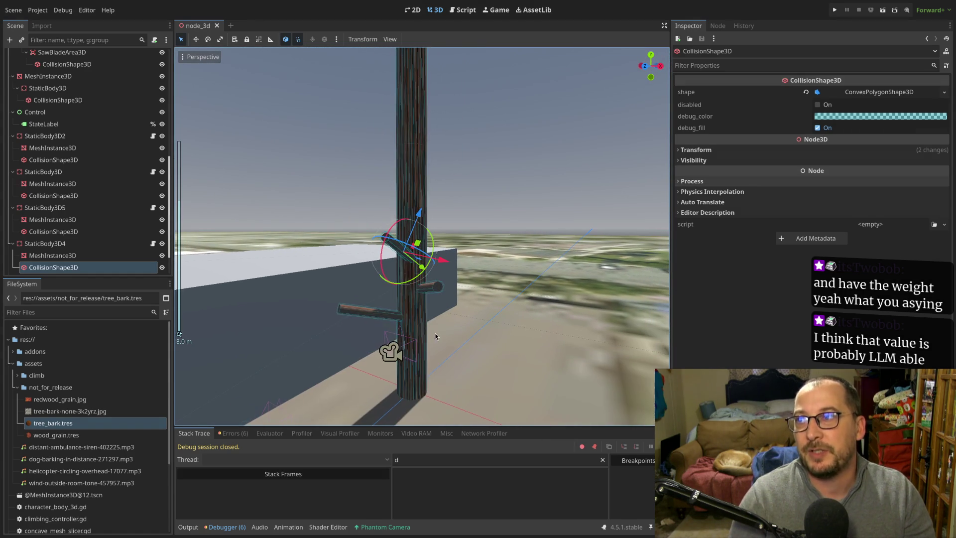
{"action": "left_click_drag", "start_coordinate": [418, 218], "coordinate": [440, 309]}
{"action": "mouse_move", "coordinate": [452, 224]}
{"action": "left_mouse_down"}
{"action": "mouse_move", "coordinate": [443, 301]}
{"action": "mouse_move", "coordinate": [431, 313]}
{"action": "left_mouse_up"}
{"action": "left_click_drag", "start_coordinate": [442, 138], "coordinate": [508, 103]}
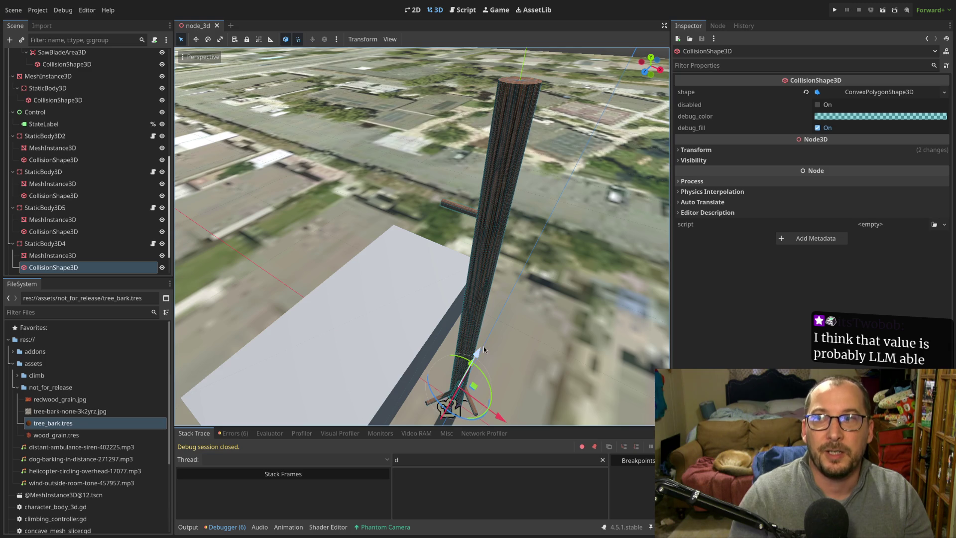
{"action": "scroll", "coordinate": [483, 346], "scroll_direction": "up", "scroll_amount": 5}
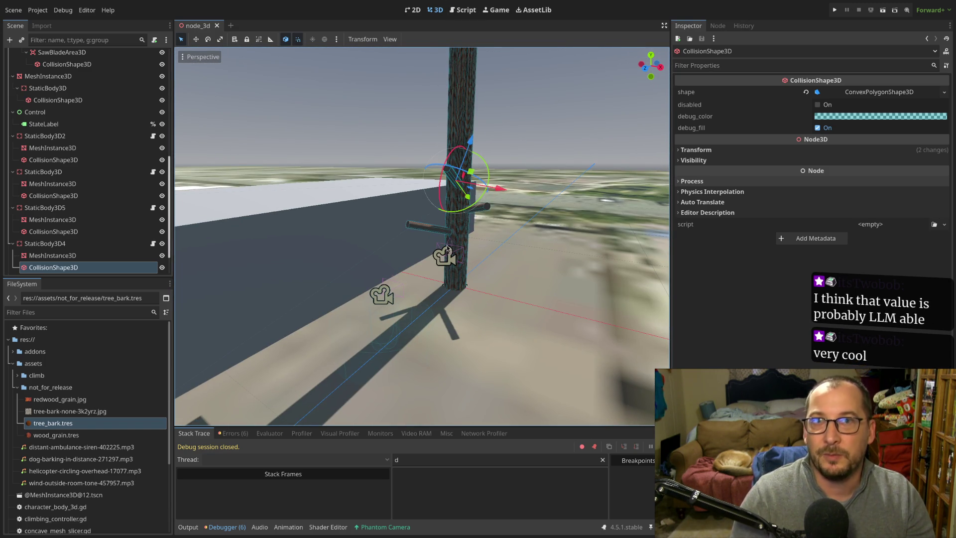
{"action": "scroll", "coordinate": [451, 249], "scroll_direction": "up", "scroll_amount": 4}
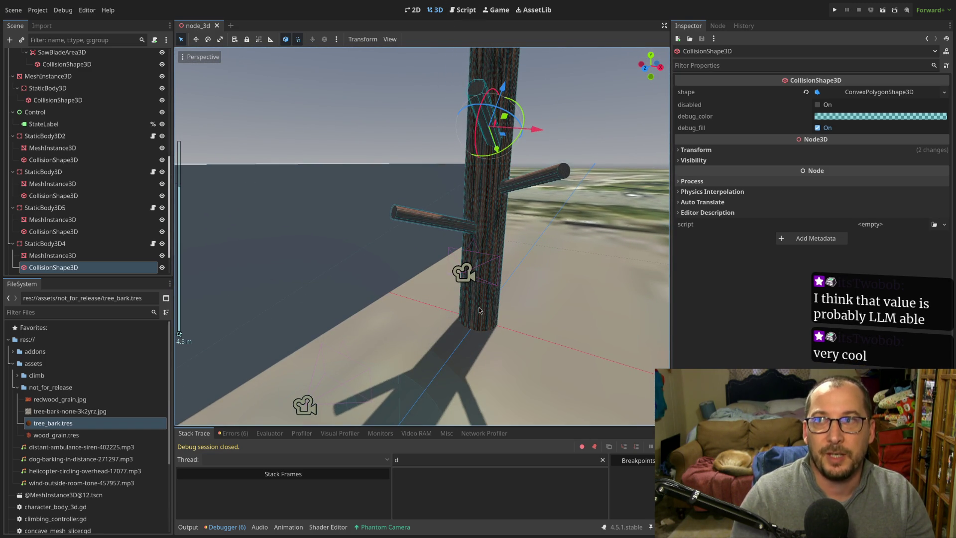
{"action": "scroll", "coordinate": [483, 207], "scroll_direction": "down", "scroll_amount": 5}
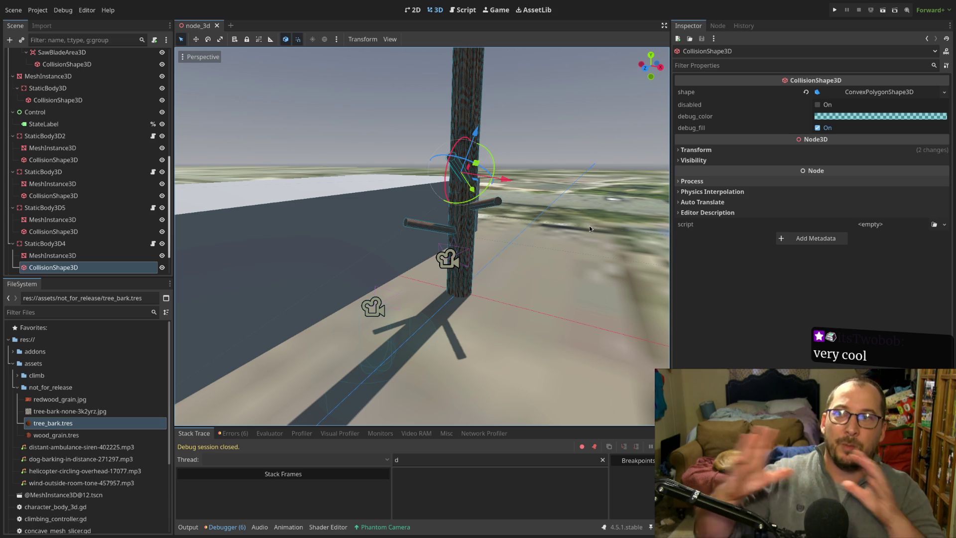
{"action": "scroll", "coordinate": [87, 256], "scroll_direction": "down", "scroll_amount": 1}
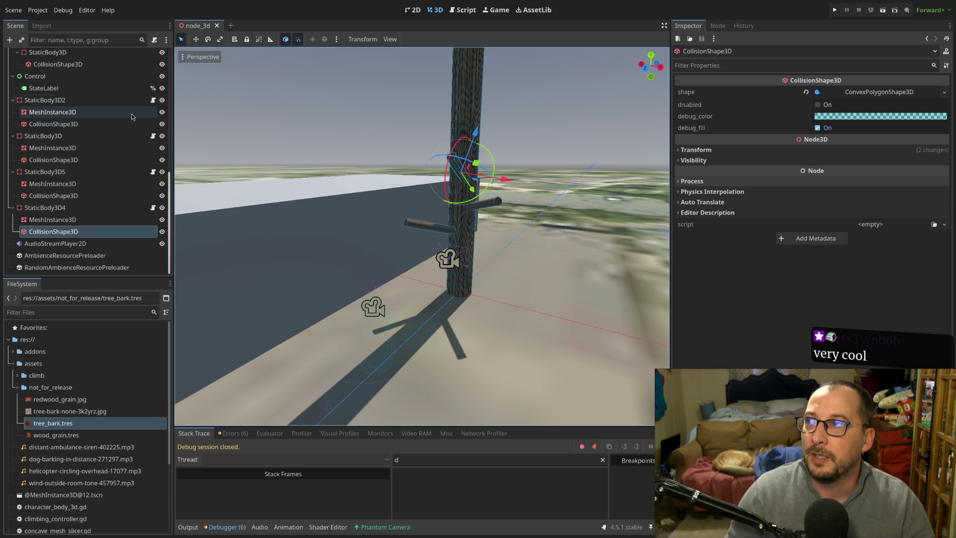
- Compare AmbienceResourcePreloader and RandomAmbienceResourcePreloader sound lists, ending on HELICOPTER and WIND_HIGH
{"action": "left_click", "coordinate": [57, 256]}
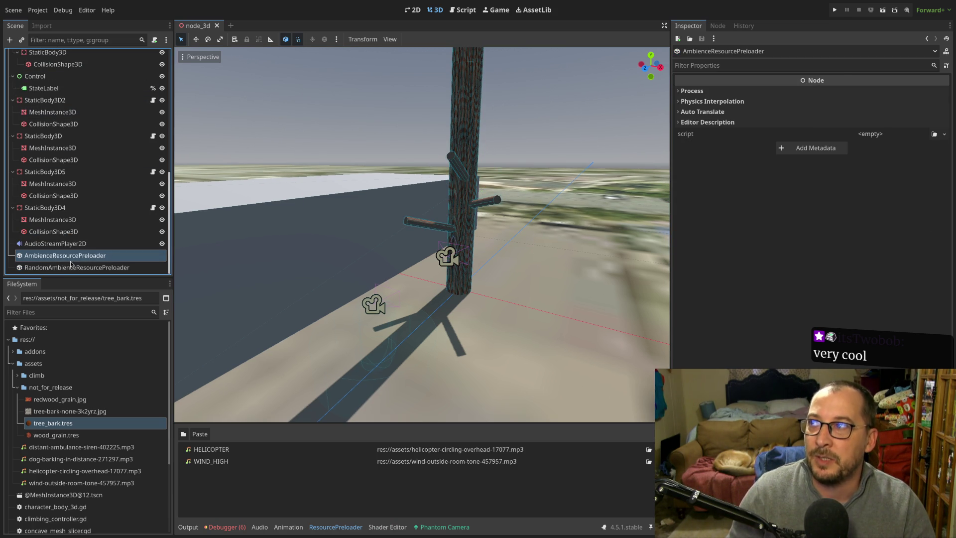
{"action": "left_click", "coordinate": [71, 268]}
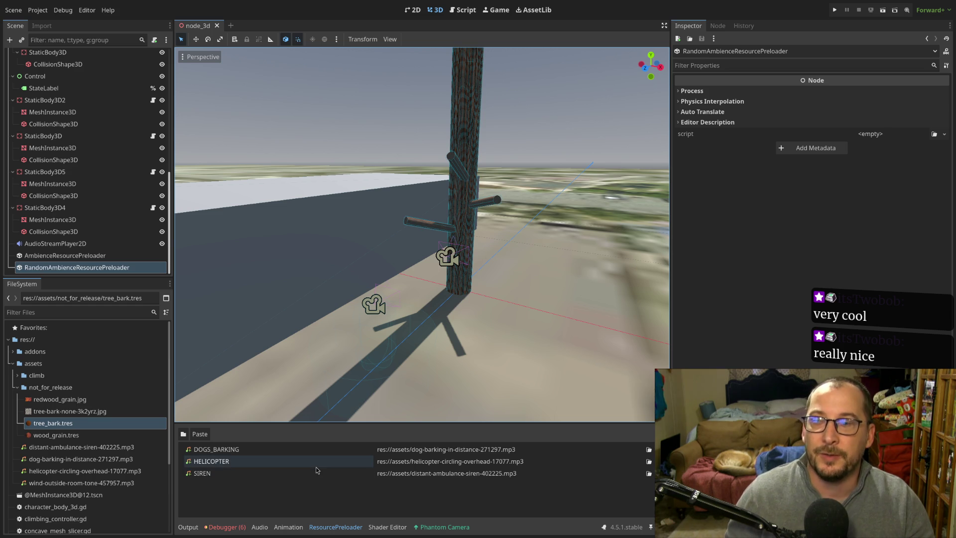
{"action": "scroll", "coordinate": [508, 272], "scroll_direction": "down", "scroll_amount": 3}
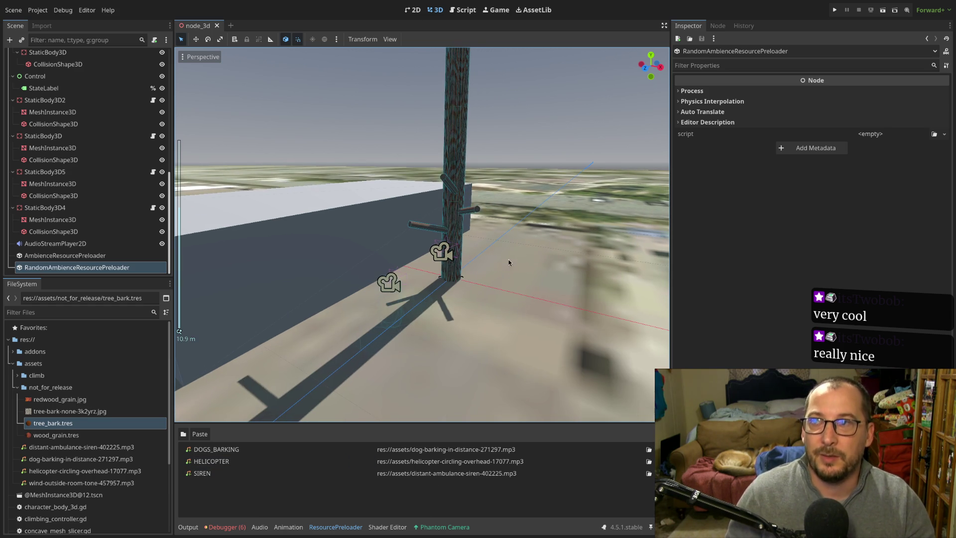
{"action": "scroll", "coordinate": [489, 305], "scroll_direction": "down", "scroll_amount": 3}
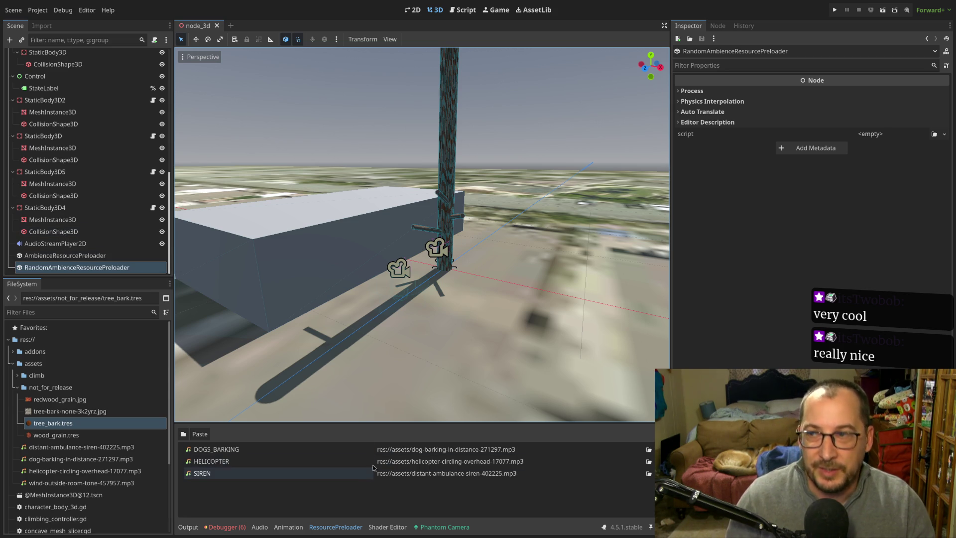
{"action": "left_click", "coordinate": [105, 256]}
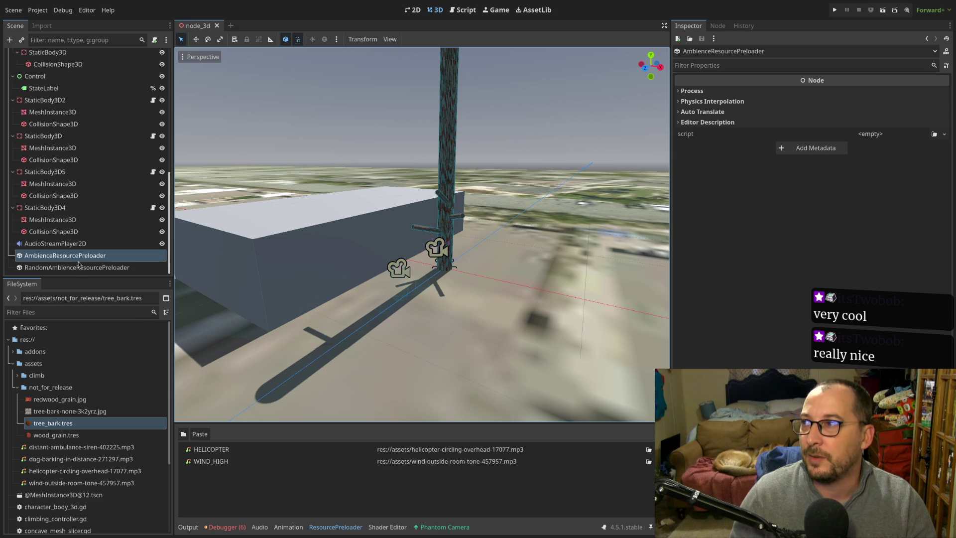
{"action": "left_click", "coordinate": [75, 269]}
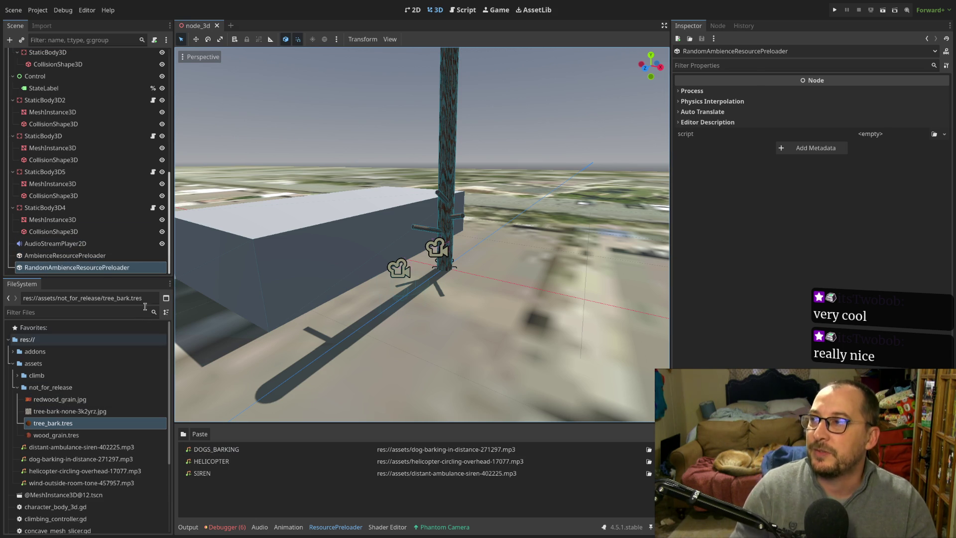
{"action": "left_click", "coordinate": [74, 256]}
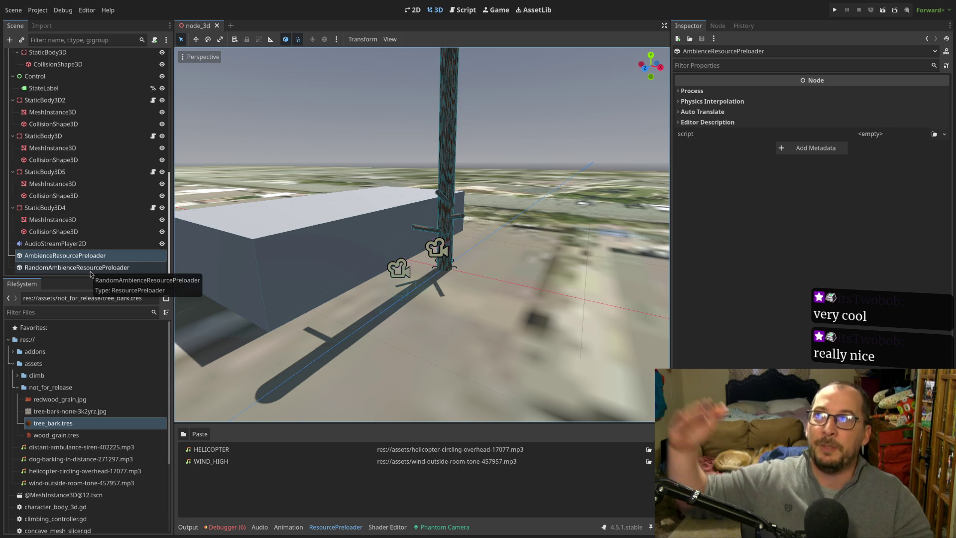
{"action": "scroll", "coordinate": [94, 271], "scroll_direction": "up", "scroll_amount": 3}
{"action": "scroll", "coordinate": [95, 269], "scroll_direction": "up", "scroll_amount": 5}
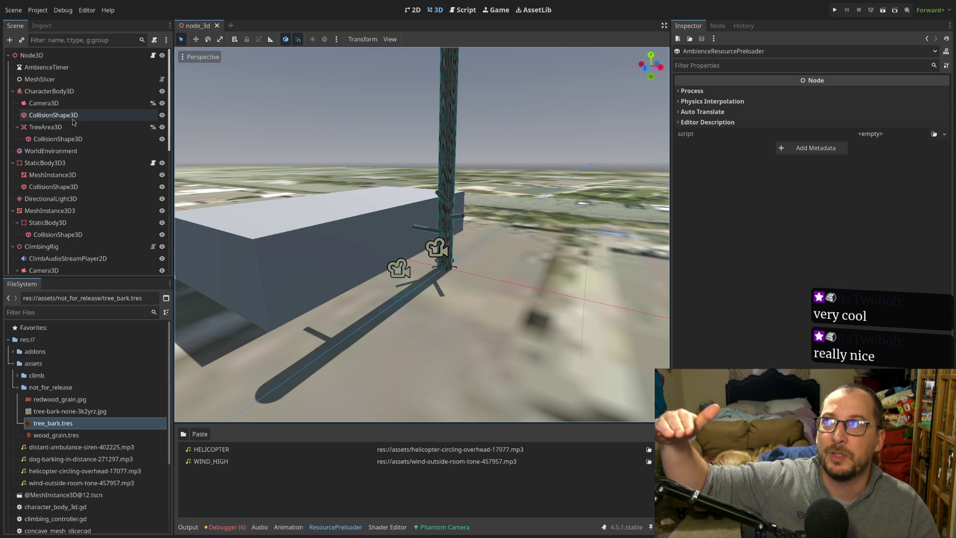
- Select the root Node3D to show its Game script fields, and orbit toward the tree and box
{"action": "double_click", "coordinate": [32, 55]}
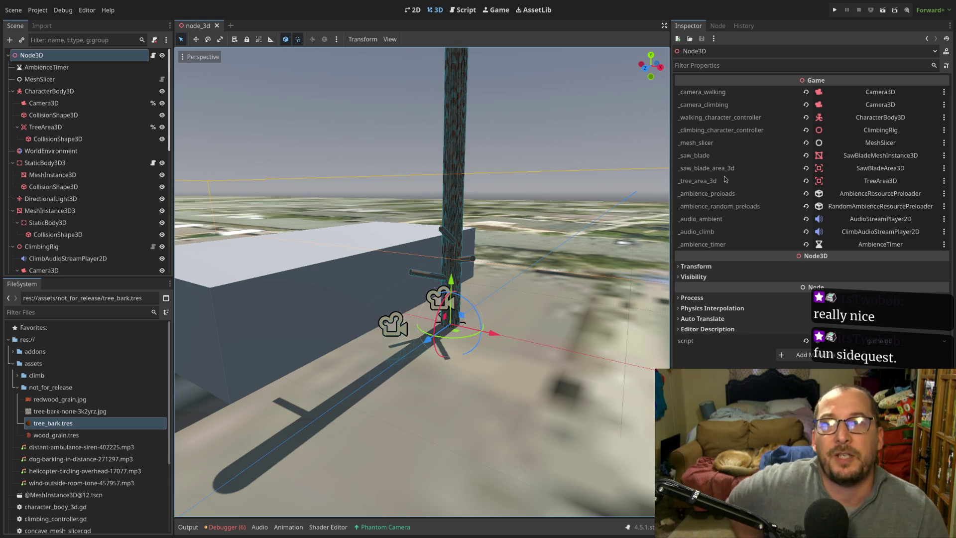
{"action": "mouse_move", "coordinate": [573, 208]}
{"action": "left_mouse_down"}
{"action": "mouse_move", "coordinate": [461, 228]}
{"action": "mouse_move", "coordinate": [530, 207]}
{"action": "left_mouse_up"}
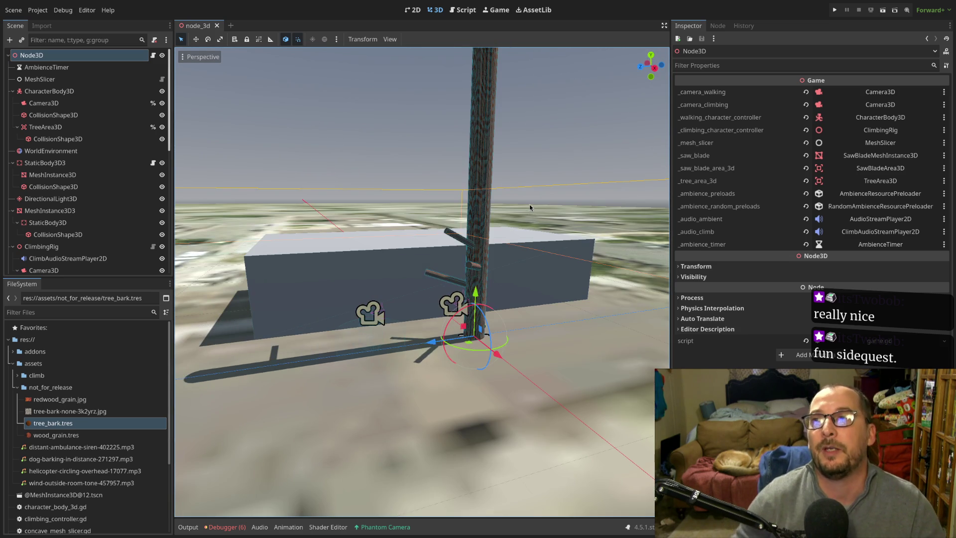
{"action": "mouse_move", "coordinate": [635, 208]}
{"action": "left_mouse_down"}
{"action": "mouse_move", "coordinate": [574, 264]}
{"action": "mouse_move", "coordinate": [632, 198]}
{"action": "mouse_move", "coordinate": [623, 187]}
{"action": "left_mouse_up"}
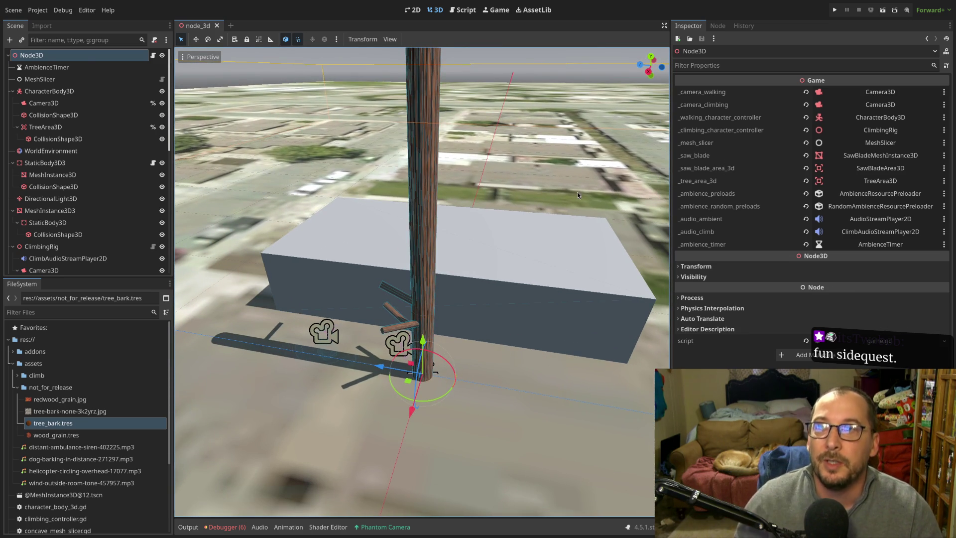
{"action": "scroll", "coordinate": [577, 192], "scroll_direction": "down", "scroll_amount": 3}
{"action": "scroll", "coordinate": [576, 198], "scroll_direction": "down", "scroll_amount": 1}
{"action": "scroll", "coordinate": [455, 184], "scroll_direction": "up", "scroll_amount": 4}
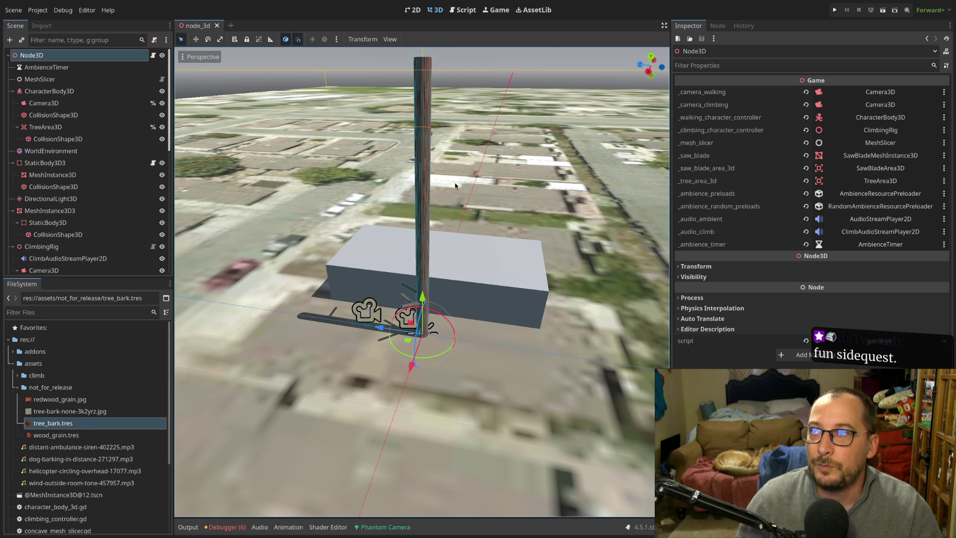
{"action": "scroll", "coordinate": [434, 276], "scroll_direction": "up", "scroll_amount": 2}
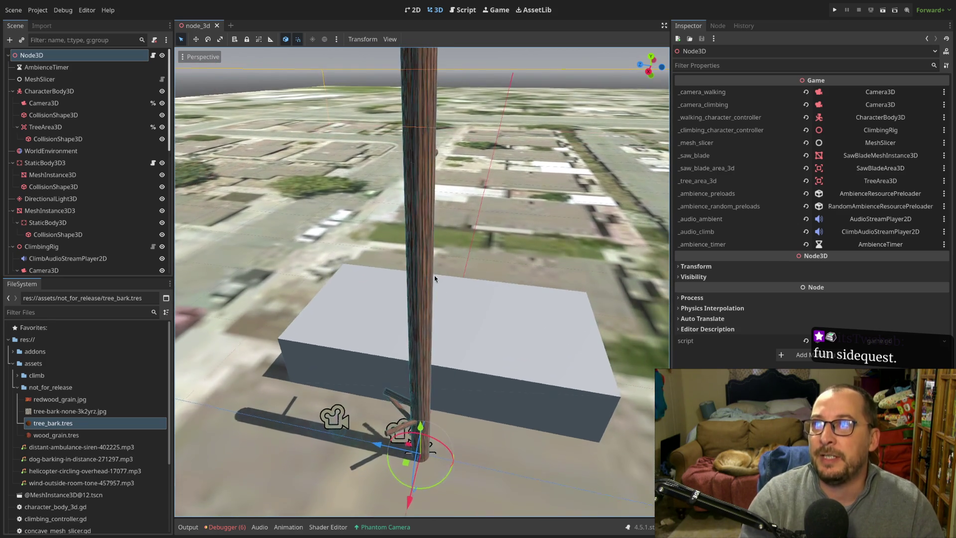
{"action": "scroll", "coordinate": [432, 312], "scroll_direction": "up", "scroll_amount": 1}
{"action": "scroll", "coordinate": [432, 312], "scroll_direction": "down", "scroll_amount": 3}
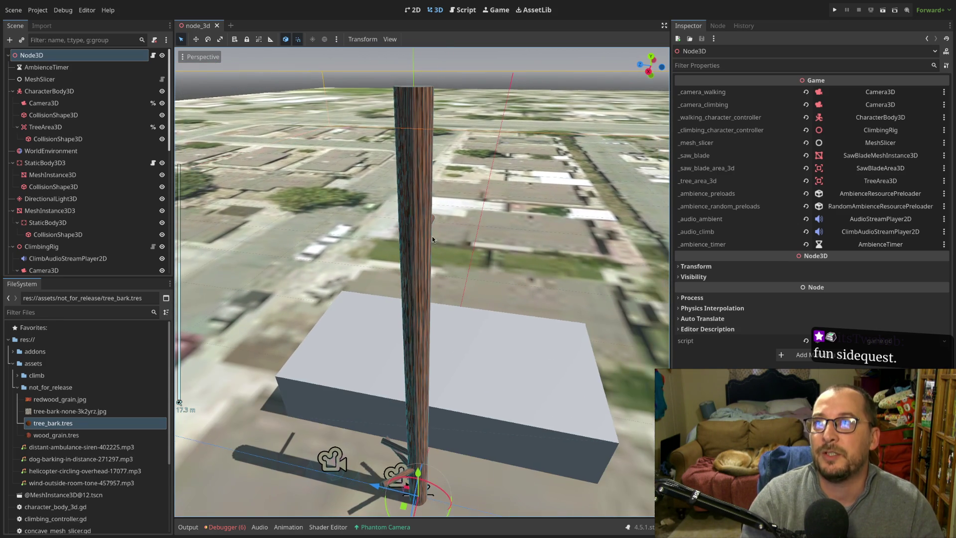
- Orbit and zoom around the tree, viewing it from above and close to the trunk
{"action": "mouse_move", "coordinate": [399, 220]}
{"action": "left_mouse_down"}
{"action": "mouse_move", "coordinate": [284, 219]}
{"action": "mouse_move", "coordinate": [254, 194]}
{"action": "left_mouse_up"}
{"action": "scroll", "coordinate": [254, 195], "scroll_direction": "up", "scroll_amount": 2}
{"action": "scroll", "coordinate": [432, 255], "scroll_direction": "down", "scroll_amount": 3}
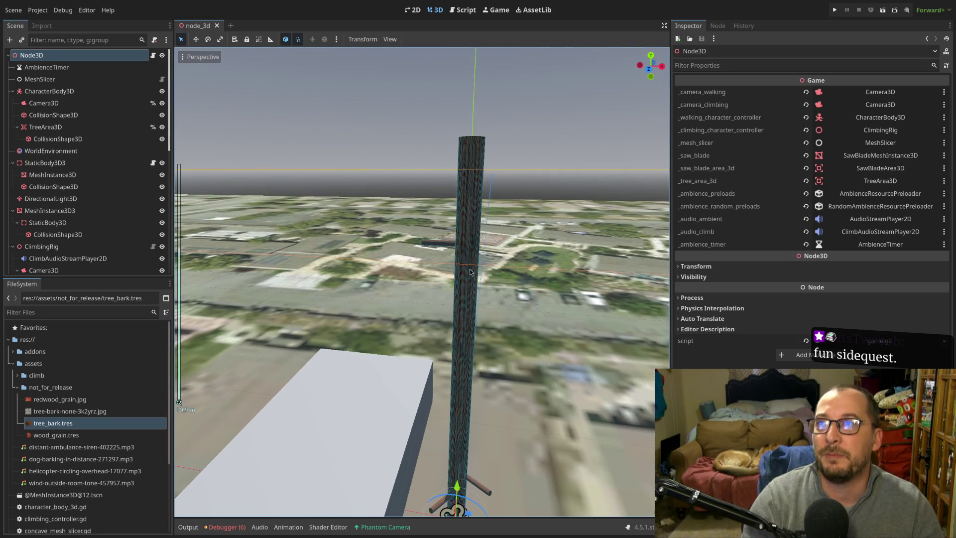
{"action": "scroll", "coordinate": [432, 255], "scroll_direction": "up", "scroll_amount": 3}
{"action": "mouse_move", "coordinate": [455, 246]}
{"action": "left_mouse_down"}
{"action": "mouse_move", "coordinate": [560, 262]}
{"action": "mouse_move", "coordinate": [555, 273]}
{"action": "left_mouse_up"}
{"action": "scroll", "coordinate": [441, 219], "scroll_direction": "down", "scroll_amount": 3}
{"action": "mouse_move", "coordinate": [441, 219]}
{"action": "left_mouse_down"}
{"action": "mouse_move", "coordinate": [417, 269]}
{"action": "mouse_move", "coordinate": [419, 228]}
{"action": "mouse_move", "coordinate": [455, 168]}
{"action": "mouse_move", "coordinate": [529, 155]}
{"action": "mouse_move", "coordinate": [461, 147]}
{"action": "mouse_move", "coordinate": [390, 116]}
{"action": "left_mouse_up"}
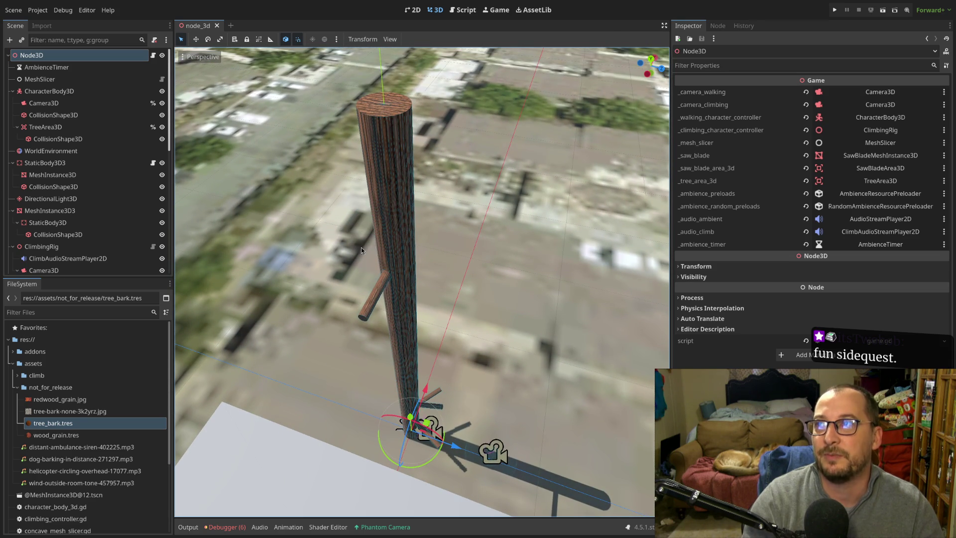
{"action": "mouse_move", "coordinate": [400, 311]}
{"action": "left_mouse_down"}
{"action": "mouse_move", "coordinate": [433, 277]}
{"action": "mouse_move", "coordinate": [372, 253]}
{"action": "left_mouse_up"}
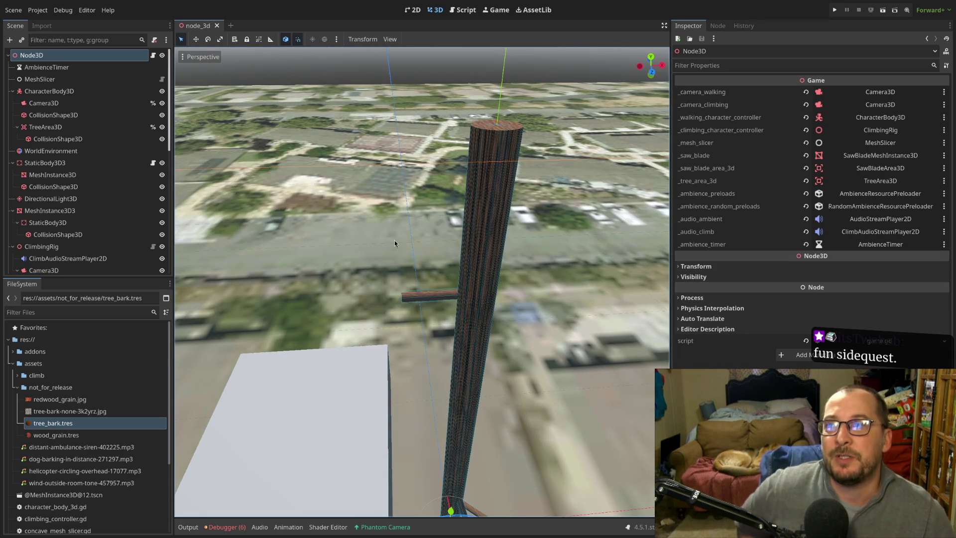
- Select the branch log's collision shape and look over the grey box and terrain
{"action": "left_click", "coordinate": [427, 296]}
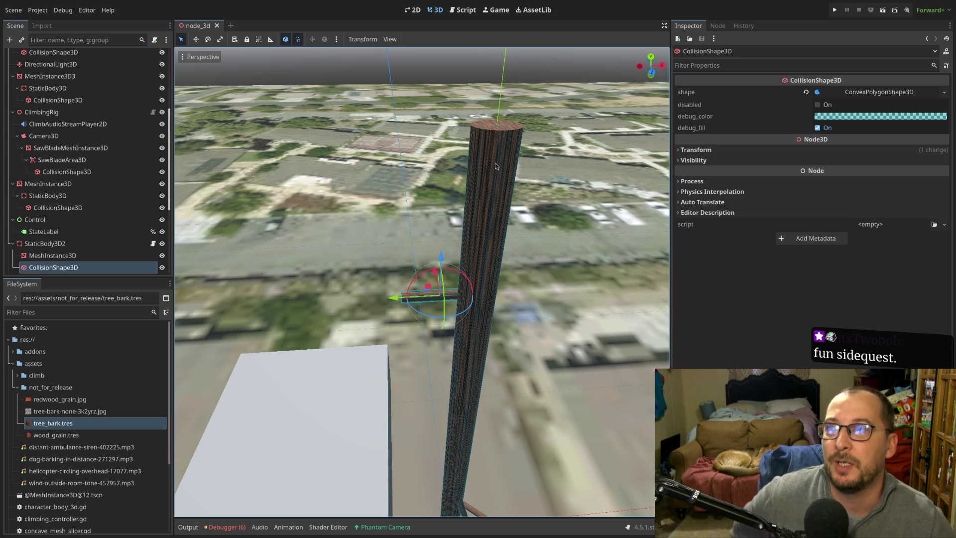
{"action": "scroll", "coordinate": [470, 350], "scroll_direction": "up", "scroll_amount": 5}
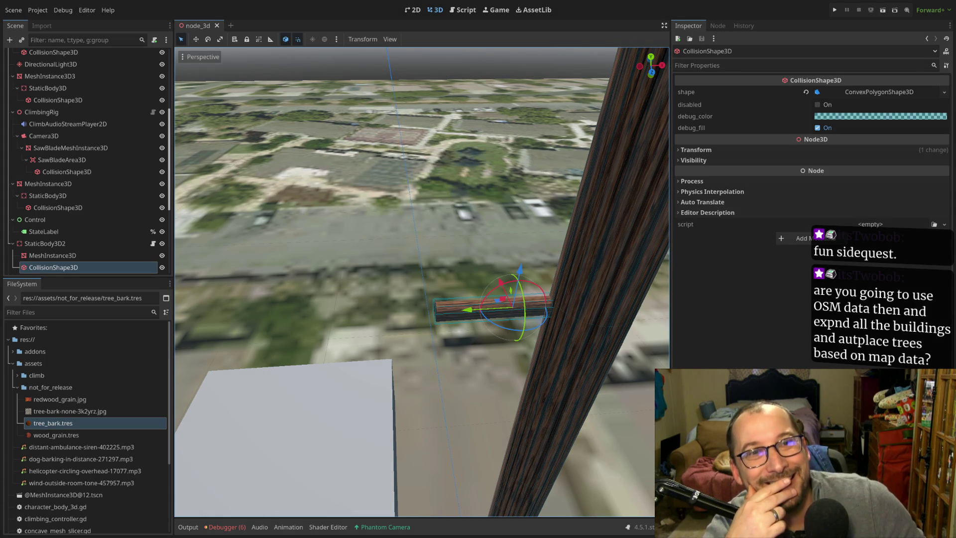
{"action": "mouse_move", "coordinate": [465, 237]}
{"action": "left_mouse_down"}
{"action": "mouse_move", "coordinate": [408, 210]}
{"action": "mouse_move", "coordinate": [357, 249]}
{"action": "mouse_move", "coordinate": [480, 211]}
{"action": "mouse_move", "coordinate": [529, 218]}
{"action": "left_mouse_up"}
{"action": "scroll", "coordinate": [528, 222], "scroll_direction": "down", "scroll_amount": 3}
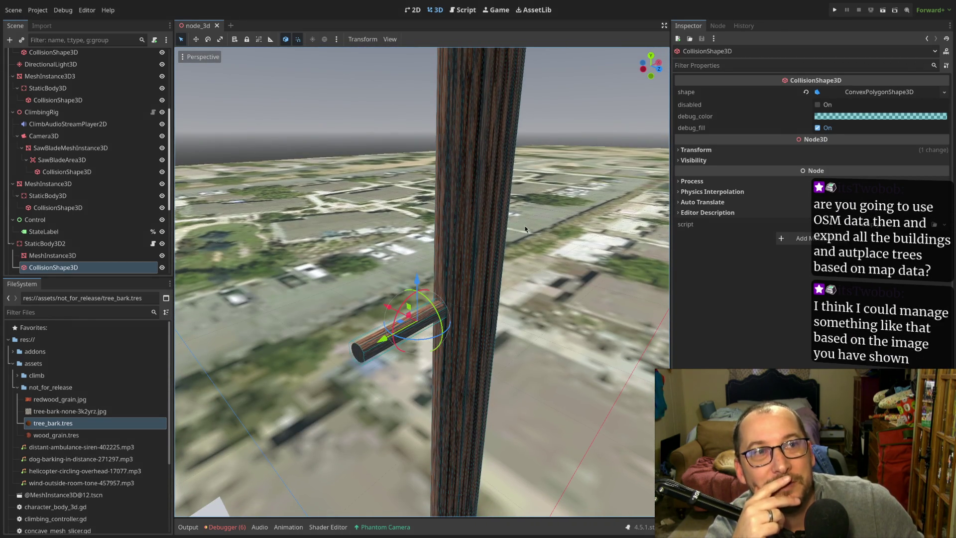
{"action": "scroll", "coordinate": [508, 231], "scroll_direction": "down", "scroll_amount": 2}
{"action": "scroll", "coordinate": [510, 233], "scroll_direction": "down", "scroll_amount": 15}
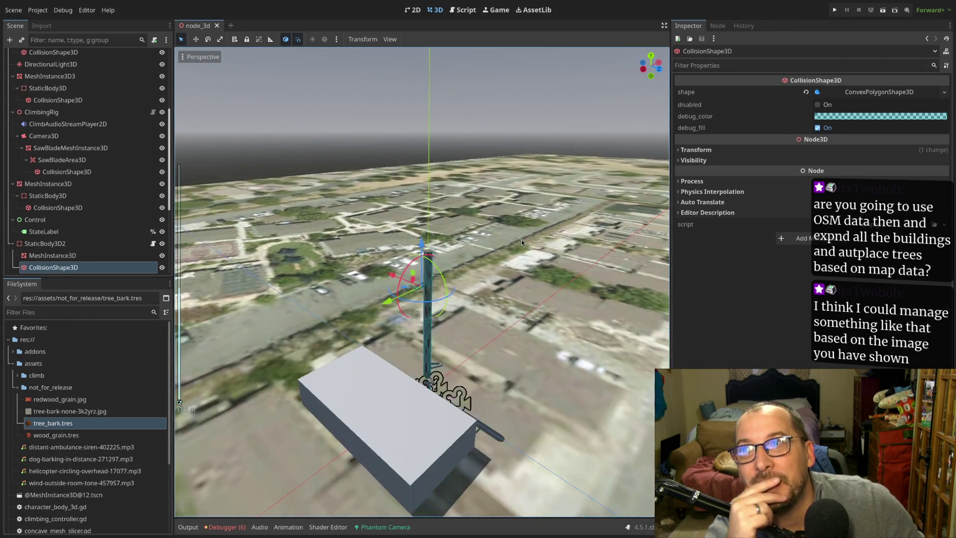
{"action": "scroll", "coordinate": [450, 318], "scroll_direction": "up", "scroll_amount": 15}
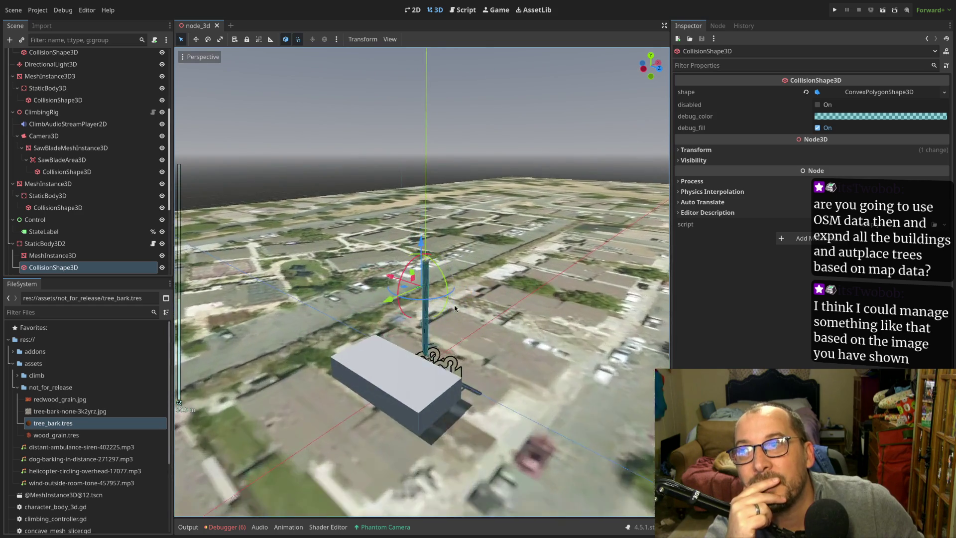
{"action": "scroll", "coordinate": [458, 255], "scroll_direction": "up", "scroll_amount": 2}
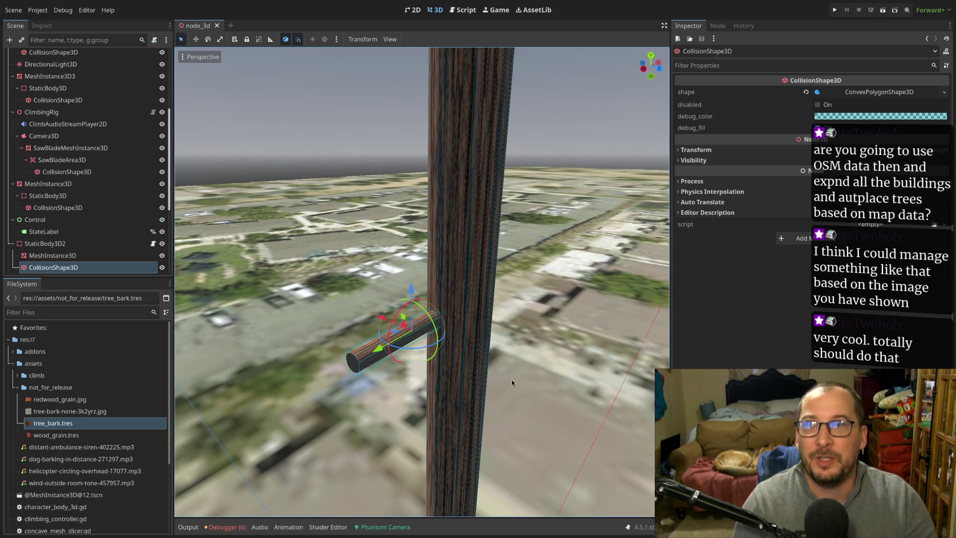
{"action": "mouse_move", "coordinate": [506, 435]}
{"action": "left_mouse_down"}
{"action": "mouse_move", "coordinate": [491, 417]}
{"action": "mouse_move", "coordinate": [355, 413]}
{"action": "mouse_move", "coordinate": [354, 468]}
{"action": "mouse_move", "coordinate": [349, 391]}
{"action": "left_mouse_up"}
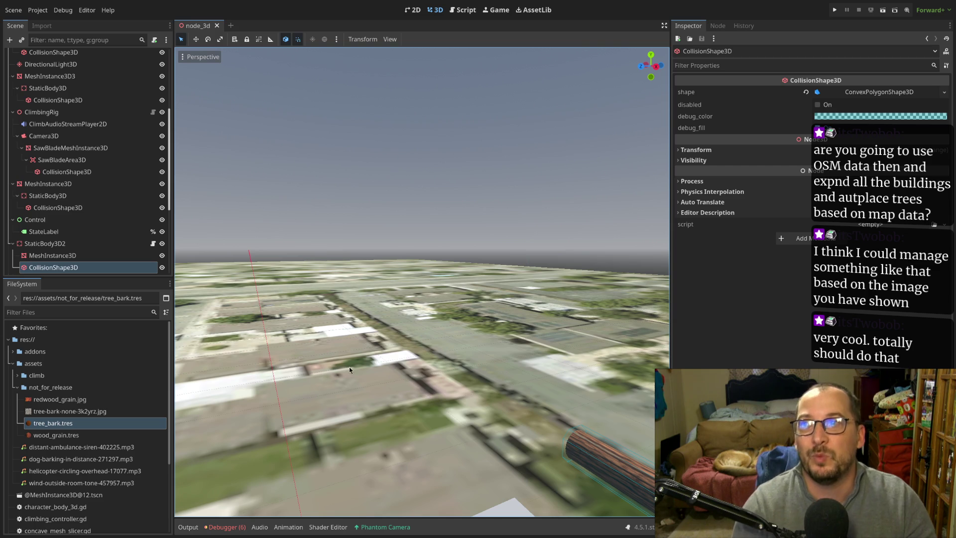
{"action": "scroll", "coordinate": [422, 181], "scroll_direction": "down", "scroll_amount": 3}
- Focus on the trunk, orbit around its branch logs, and select the trunk mesh
{"action": "key", "text": "f"}
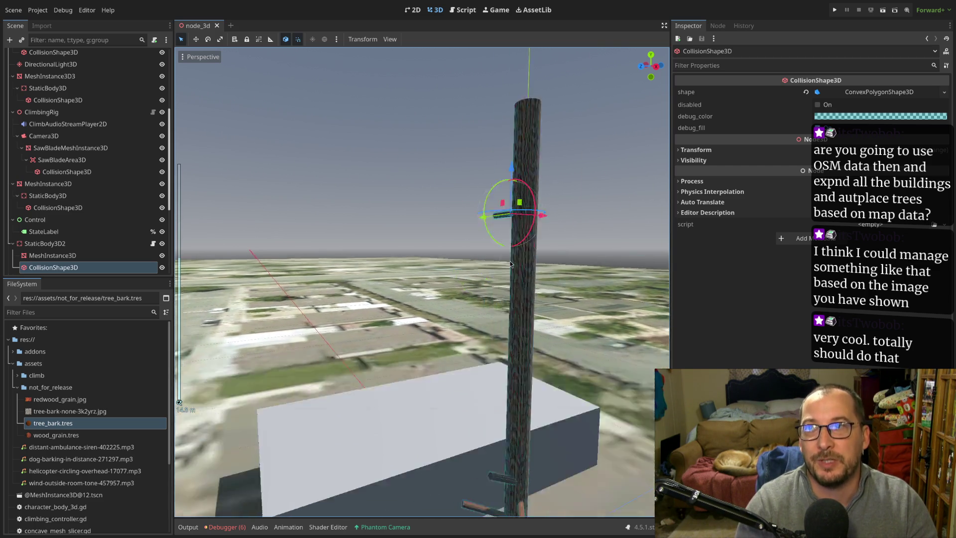
{"action": "mouse_move", "coordinate": [392, 352]}
{"action": "left_mouse_down"}
{"action": "mouse_move", "coordinate": [433, 334]}
{"action": "mouse_move", "coordinate": [523, 327]}
{"action": "mouse_move", "coordinate": [423, 343]}
{"action": "mouse_move", "coordinate": [438, 343]}
{"action": "left_mouse_up"}
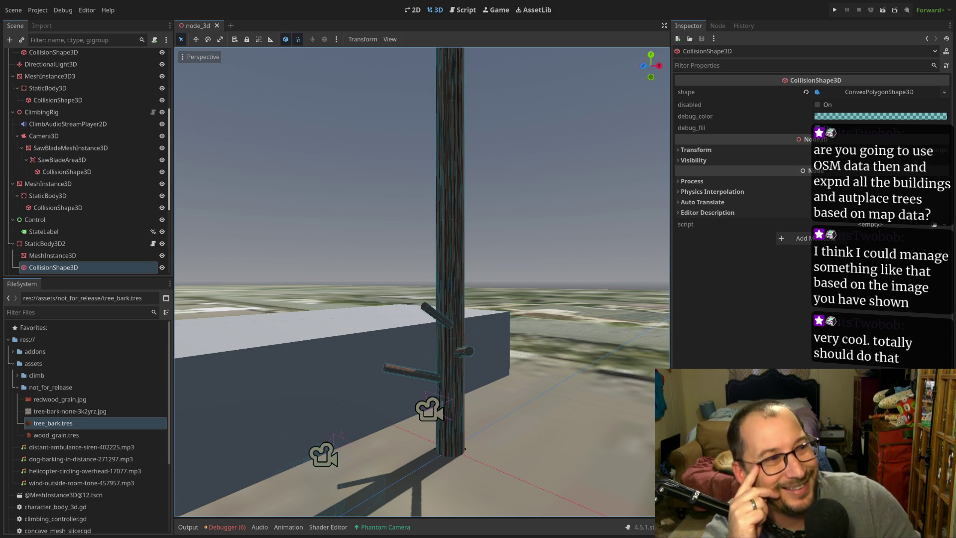
{"action": "scroll", "coordinate": [447, 413], "scroll_direction": "up", "scroll_amount": 3}
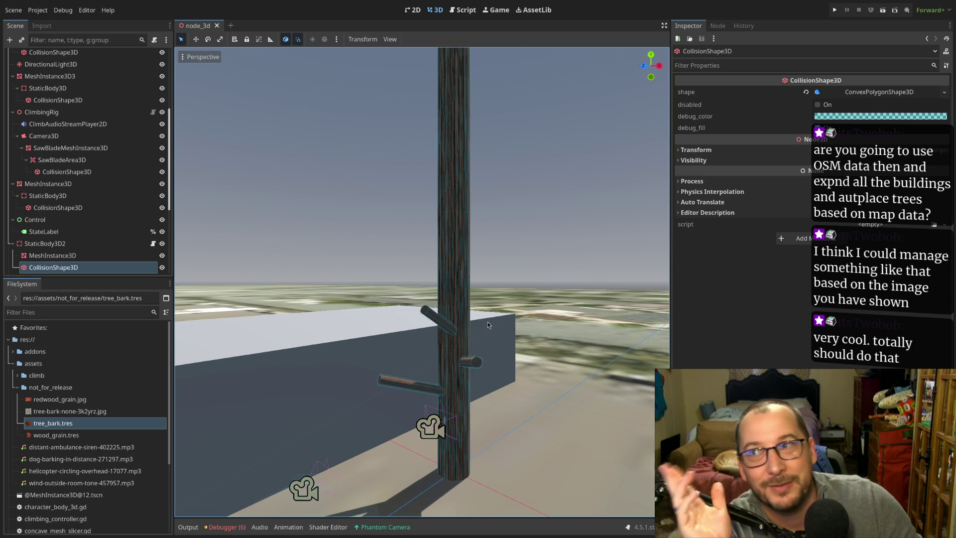
{"action": "left_click_drag", "start_coordinate": [491, 332], "coordinate": [433, 333]}
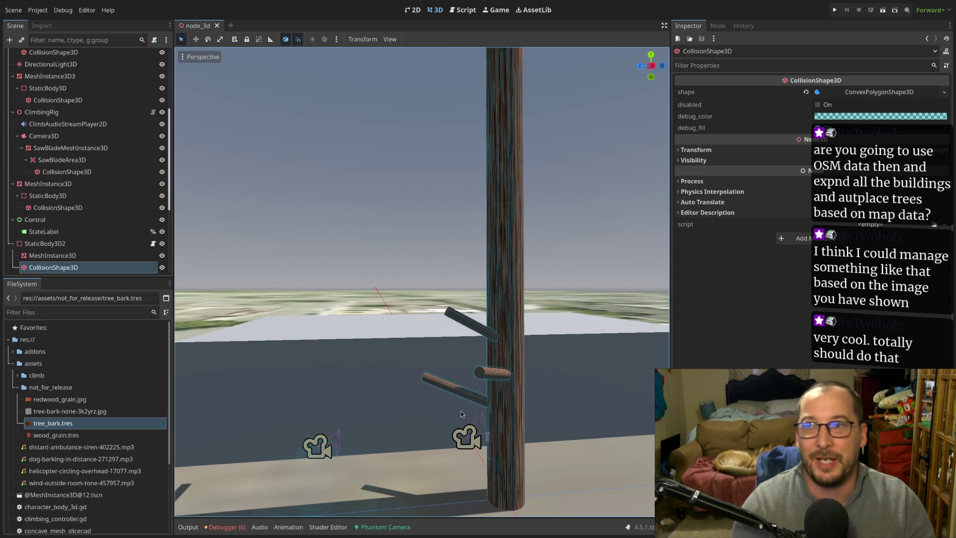
{"action": "left_click", "coordinate": [517, 369]}
{"action": "mouse_move", "coordinate": [548, 391]}
{"action": "left_mouse_down"}
{"action": "mouse_move", "coordinate": [492, 431]}
{"action": "mouse_move", "coordinate": [444, 250]}
{"action": "left_mouse_up"}
{"action": "left_click_drag", "start_coordinate": [407, 351], "coordinate": [519, 369]}
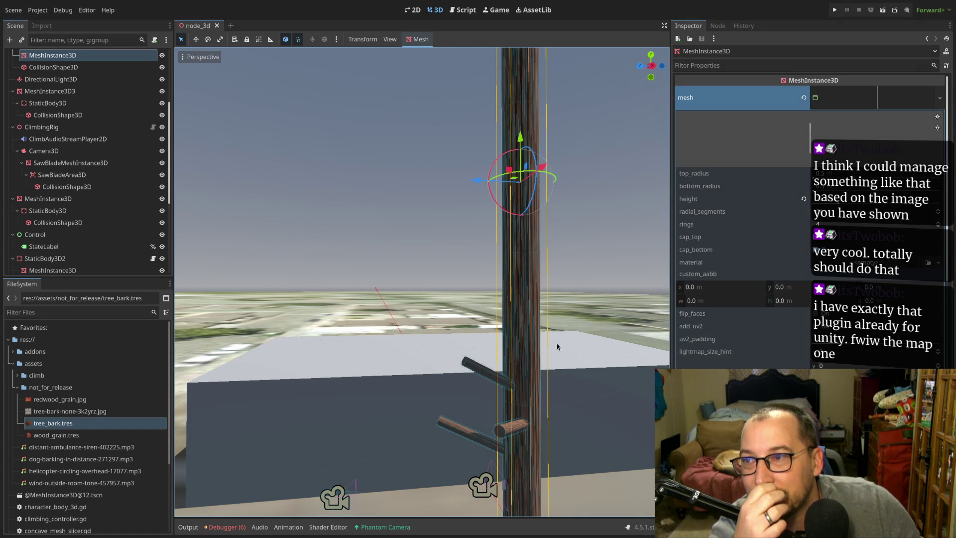
{"action": "mouse_move", "coordinate": [556, 347]}
{"action": "left_mouse_down"}
{"action": "mouse_move", "coordinate": [567, 256]}
{"action": "mouse_move", "coordinate": [568, 312]}
{"action": "left_mouse_up"}
{"action": "mouse_move", "coordinate": [465, 431]}
{"action": "left_mouse_down"}
{"action": "mouse_move", "coordinate": [466, 289]}
{"action": "mouse_move", "coordinate": [425, 244]}
{"action": "mouse_move", "coordinate": [413, 431]}
{"action": "mouse_move", "coordinate": [506, 364]}
{"action": "left_mouse_up"}
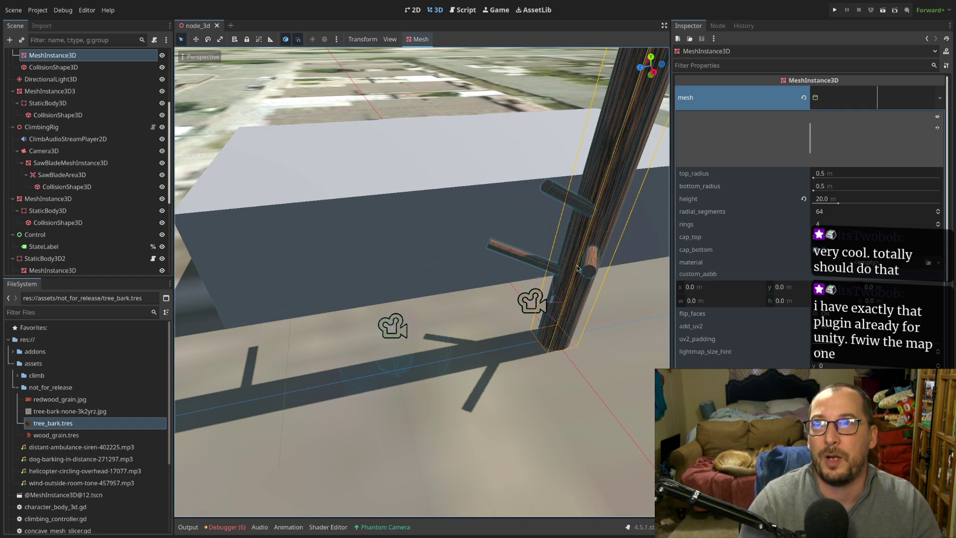
{"action": "mouse_move", "coordinate": [550, 278]}
{"action": "left_mouse_down"}
{"action": "mouse_move", "coordinate": [381, 298]}
{"action": "mouse_move", "coordinate": [379, 316]}
{"action": "mouse_move", "coordinate": [433, 396]}
{"action": "left_mouse_up"}
{"action": "scroll", "coordinate": [431, 338], "scroll_direction": "down", "scroll_amount": 5}
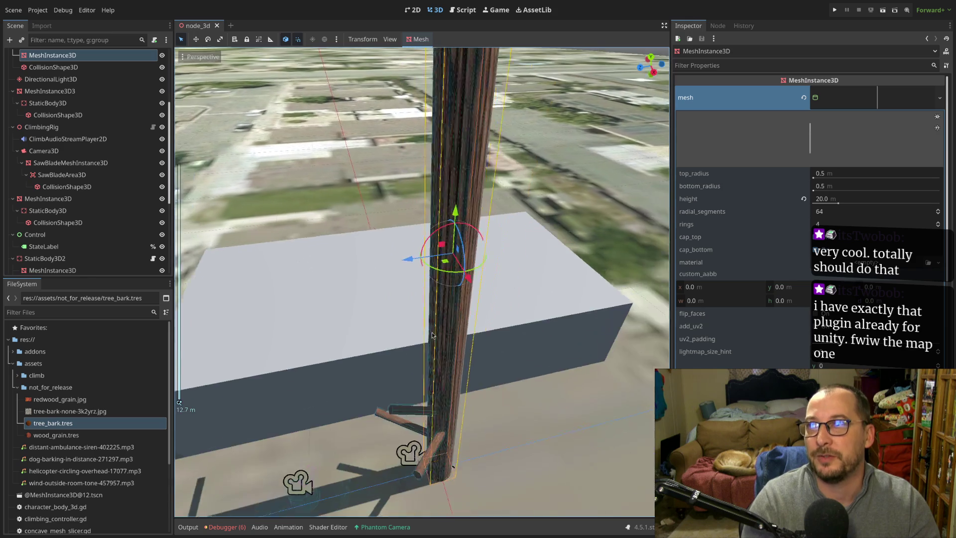
{"action": "mouse_move", "coordinate": [431, 338]}
{"action": "left_mouse_down"}
{"action": "mouse_move", "coordinate": [486, 282]}
{"action": "mouse_move", "coordinate": [498, 241]}
{"action": "mouse_move", "coordinate": [533, 294]}
{"action": "left_mouse_up"}
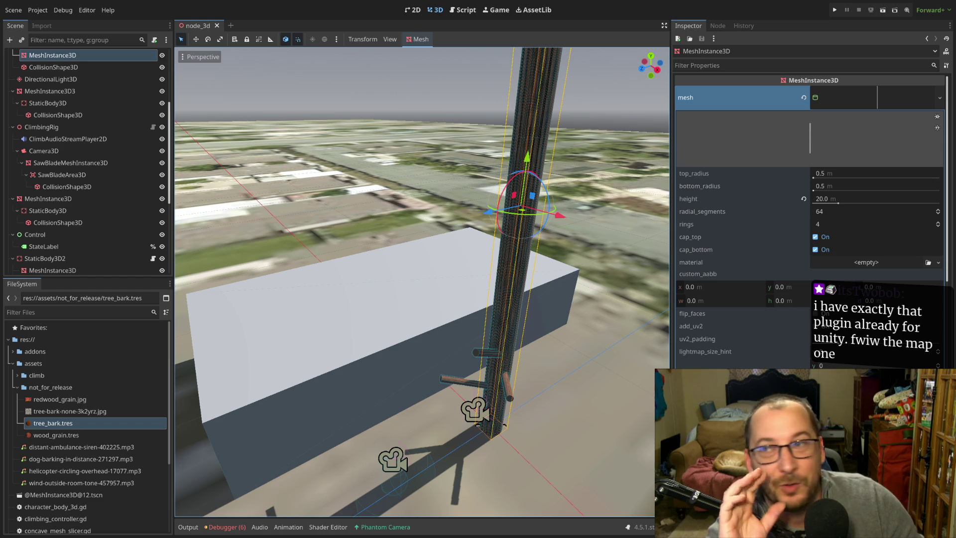
{"action": "mouse_move", "coordinate": [569, 235]}
{"action": "left_mouse_down"}
{"action": "mouse_move", "coordinate": [550, 289]}
{"action": "mouse_move", "coordinate": [549, 243]}
{"action": "left_mouse_up"}
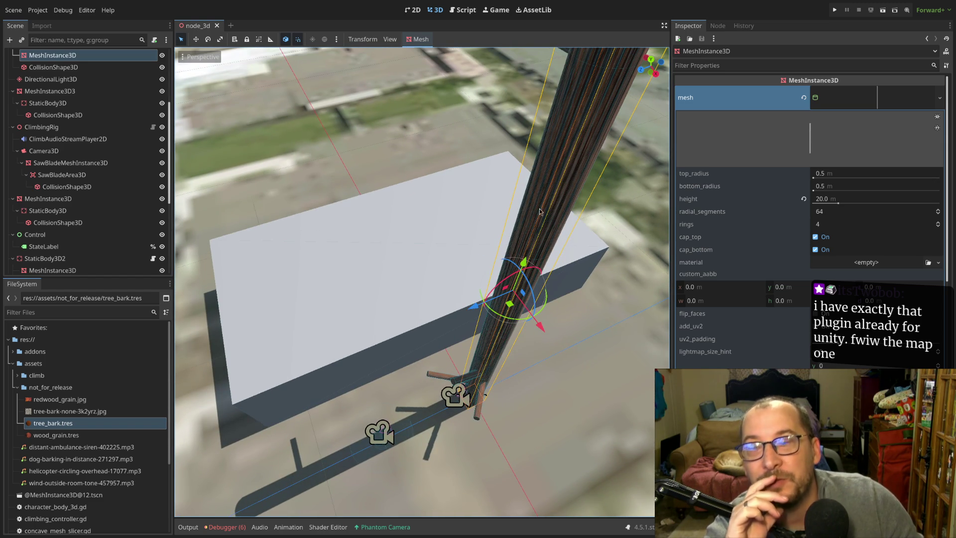
{"action": "mouse_move", "coordinate": [555, 206]}
{"action": "left_mouse_down"}
{"action": "mouse_move", "coordinate": [480, 252]}
{"action": "mouse_move", "coordinate": [463, 239]}
{"action": "mouse_move", "coordinate": [586, 216]}
{"action": "mouse_move", "coordinate": [534, 253]}
{"action": "mouse_move", "coordinate": [585, 196]}
{"action": "mouse_move", "coordinate": [528, 234]}
{"action": "left_mouse_up"}
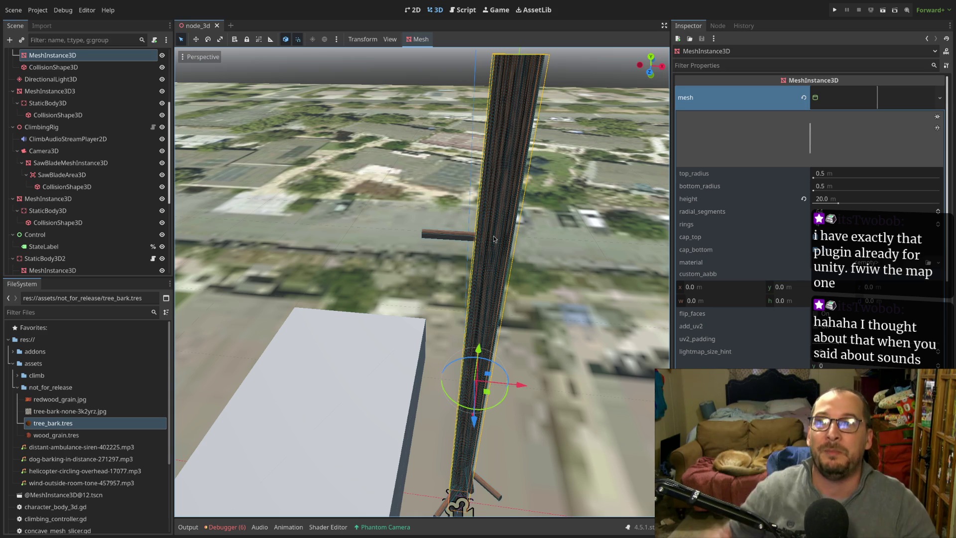
{"action": "mouse_move", "coordinate": [494, 239]}
{"action": "left_mouse_down"}
{"action": "mouse_move", "coordinate": [468, 215]}
{"action": "mouse_move", "coordinate": [391, 291]}
{"action": "mouse_move", "coordinate": [304, 268]}
{"action": "mouse_move", "coordinate": [437, 319]}
{"action": "mouse_move", "coordinate": [441, 307]}
{"action": "left_mouse_up"}
{"action": "scroll", "coordinate": [441, 311], "scroll_direction": "up", "scroll_amount": 3}
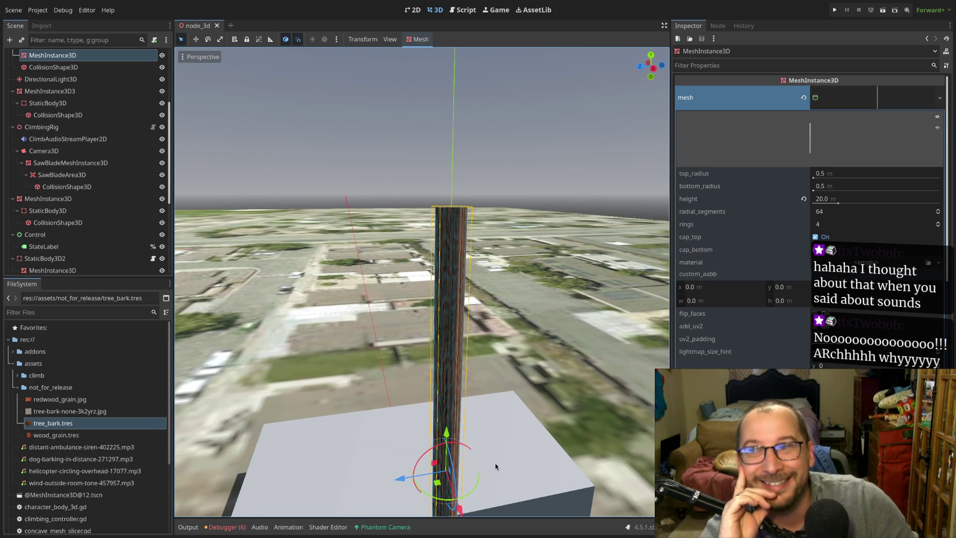
{"action": "mouse_move", "coordinate": [508, 411]}
{"action": "left_mouse_down"}
{"action": "mouse_move", "coordinate": [515, 319]}
{"action": "mouse_move", "coordinate": [519, 376]}
{"action": "mouse_move", "coordinate": [458, 243]}
{"action": "mouse_move", "coordinate": [462, 280]}
{"action": "left_mouse_up"}
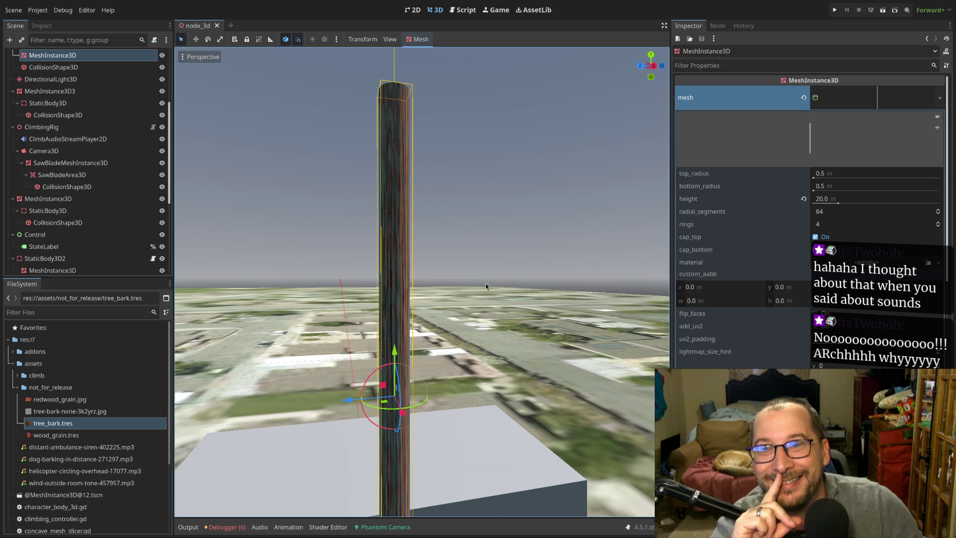
{"action": "left_click_drag", "start_coordinate": [485, 285], "coordinate": [424, 300]}
{"action": "left_click_drag", "start_coordinate": [485, 303], "coordinate": [404, 330]}
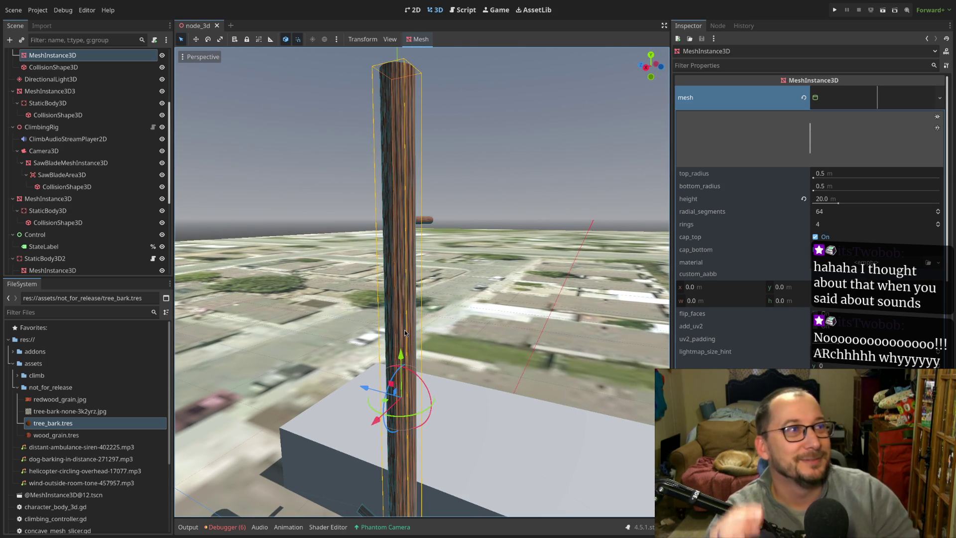
{"action": "scroll", "coordinate": [468, 298], "scroll_direction": "down", "scroll_amount": 2}
{"action": "scroll", "coordinate": [468, 298], "scroll_direction": "up", "scroll_amount": 4}
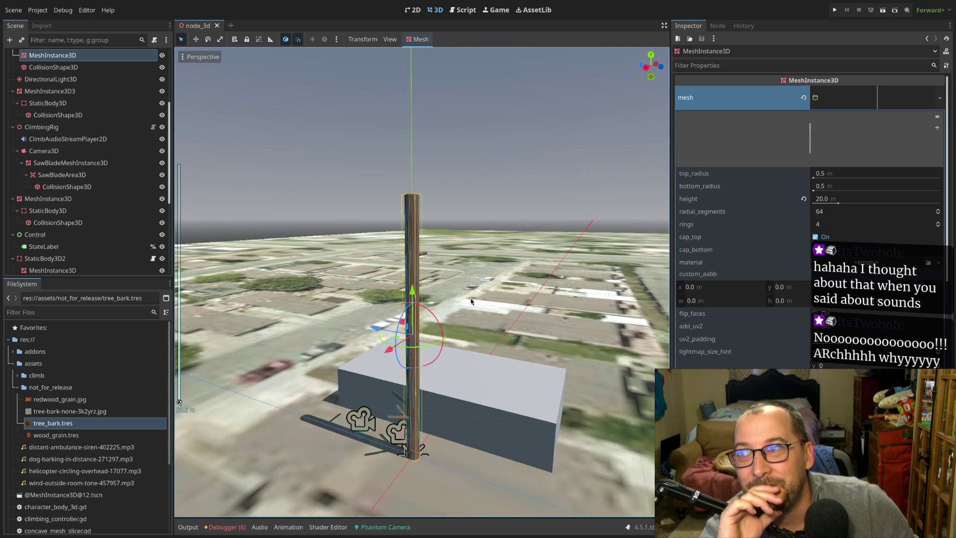
{"action": "scroll", "coordinate": [472, 293], "scroll_direction": "down", "scroll_amount": 5}
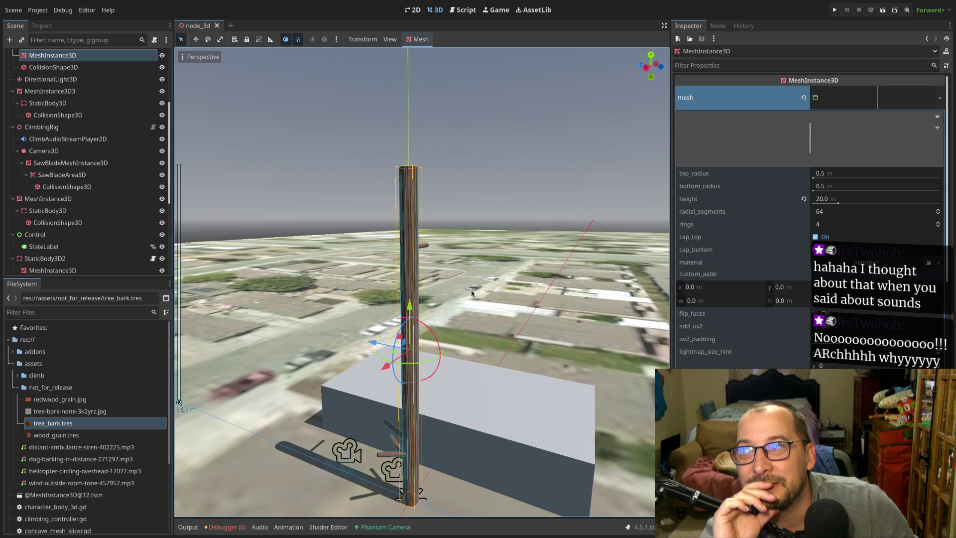
{"action": "scroll", "coordinate": [471, 293], "scroll_direction": "down", "scroll_amount": 3}
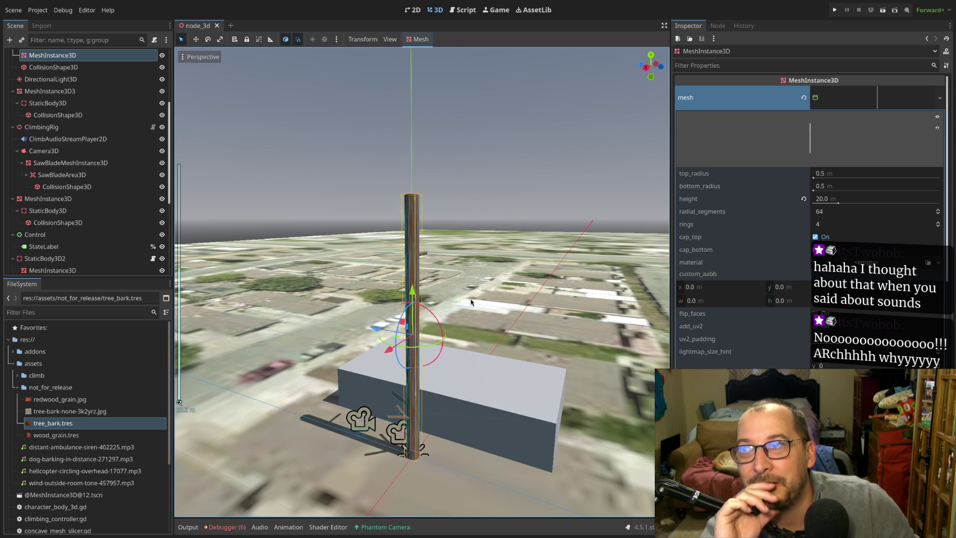
{"action": "scroll", "coordinate": [469, 303], "scroll_direction": "up", "scroll_amount": 4}
{"action": "mouse_move", "coordinate": [469, 304]}
{"action": "left_mouse_down"}
{"action": "mouse_move", "coordinate": [500, 395]}
{"action": "mouse_move", "coordinate": [426, 319]}
{"action": "left_mouse_up"}
{"action": "scroll", "coordinate": [500, 318], "scroll_direction": "down", "scroll_amount": 4}
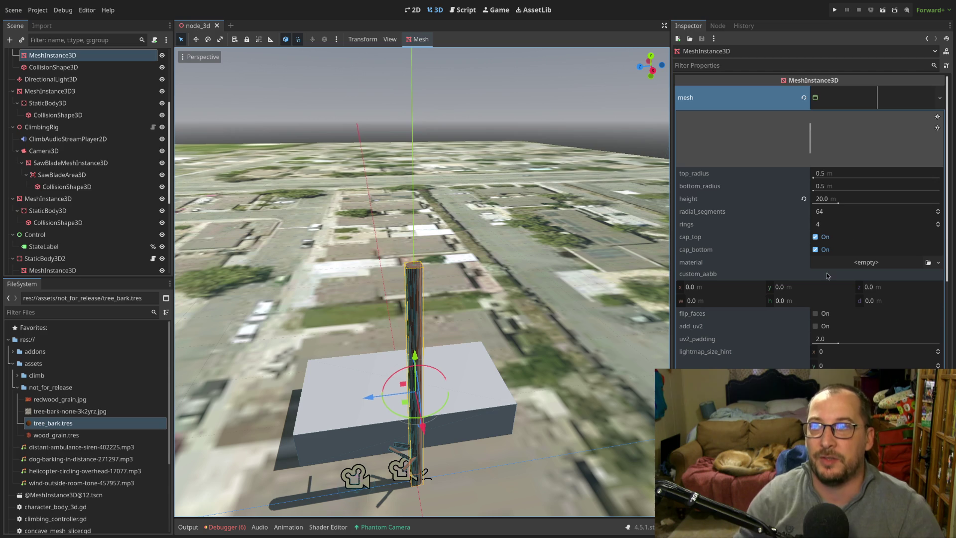
{"action": "scroll", "coordinate": [548, 369], "scroll_direction": "up", "scroll_amount": 3}
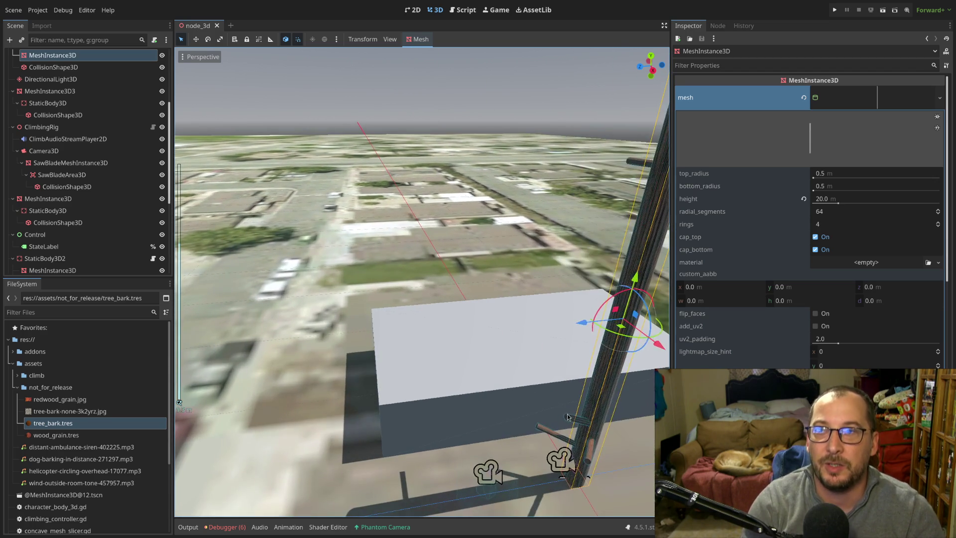
{"action": "scroll", "coordinate": [568, 416], "scroll_direction": "up", "scroll_amount": 3}
{"action": "scroll", "coordinate": [542, 336], "scroll_direction": "down", "scroll_amount": 5}
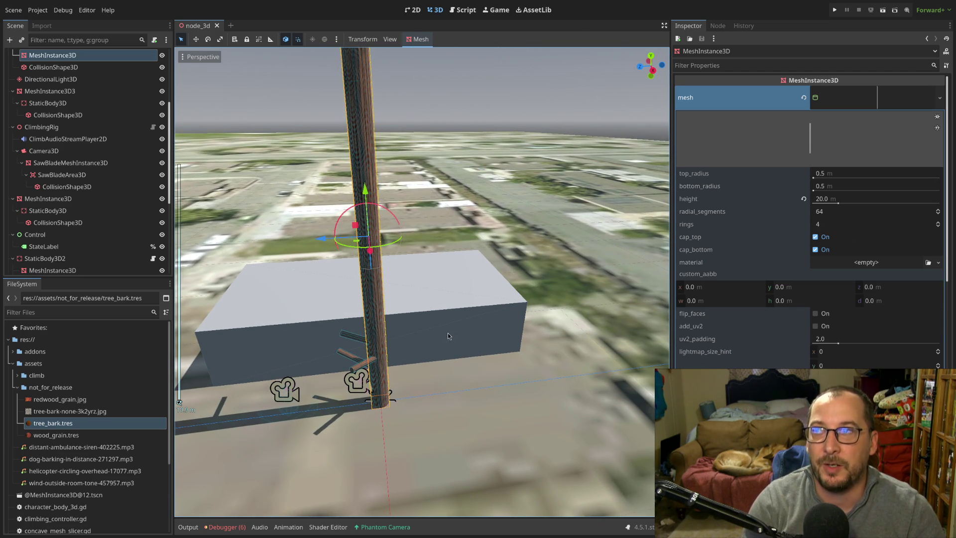
{"action": "key", "text": "f"}
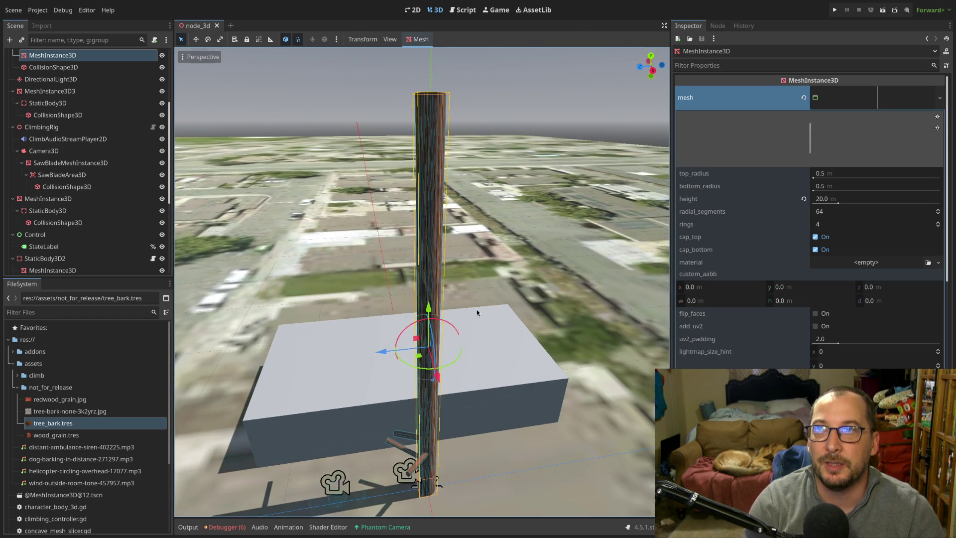
{"action": "left_click_drag", "start_coordinate": [473, 331], "coordinate": [486, 275]}
{"action": "scroll", "coordinate": [458, 380], "scroll_direction": "up", "scroll_amount": 2}
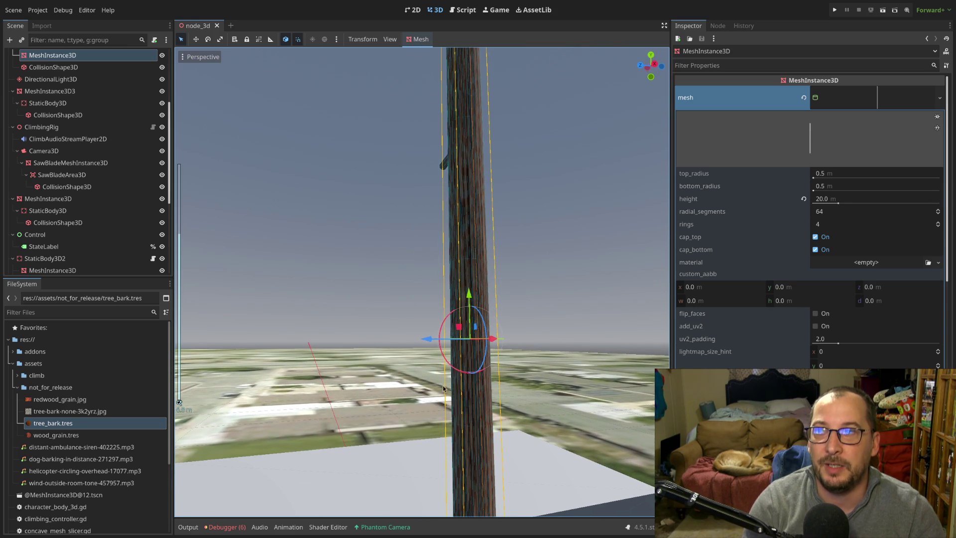
{"action": "mouse_move", "coordinate": [550, 374]}
{"action": "left_mouse_down"}
{"action": "mouse_move", "coordinate": [578, 372]}
{"action": "mouse_move", "coordinate": [369, 266]}
{"action": "mouse_move", "coordinate": [469, 277]}
{"action": "left_mouse_up"}
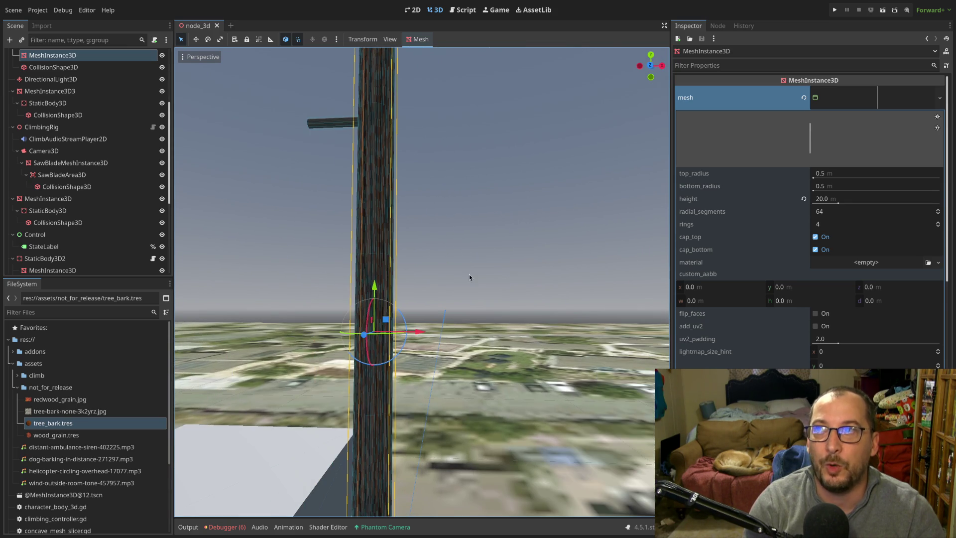
{"action": "scroll", "coordinate": [354, 263], "scroll_direction": "down", "scroll_amount": 2}
{"action": "left_click_drag", "start_coordinate": [354, 264], "coordinate": [453, 285]}
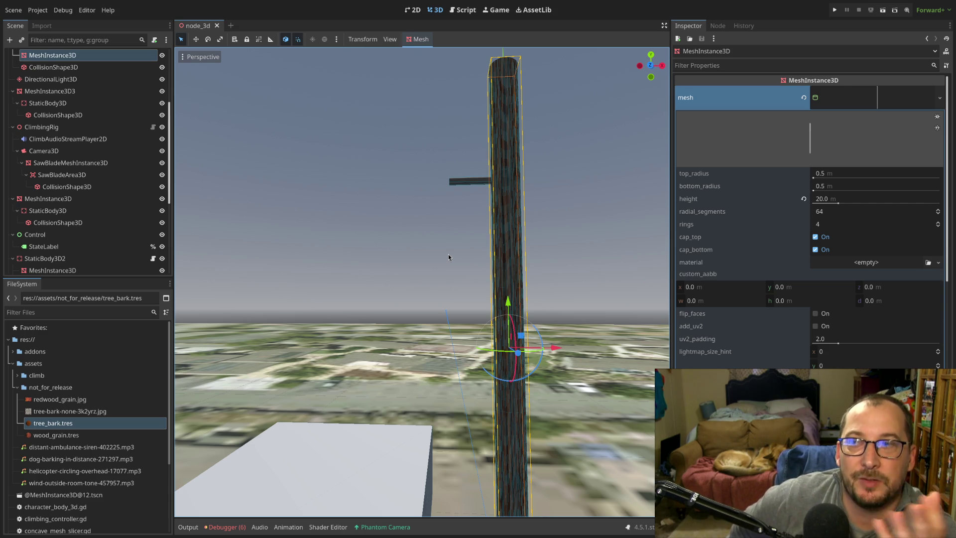
{"action": "mouse_move", "coordinate": [448, 254]}
{"action": "left_mouse_down"}
{"action": "mouse_move", "coordinate": [291, 366]}
{"action": "mouse_move", "coordinate": [321, 402]}
{"action": "mouse_move", "coordinate": [435, 277]}
{"action": "mouse_move", "coordinate": [579, 314]}
{"action": "mouse_move", "coordinate": [568, 362]}
{"action": "mouse_move", "coordinate": [476, 389]}
{"action": "mouse_move", "coordinate": [545, 441]}
{"action": "mouse_move", "coordinate": [474, 348]}
{"action": "mouse_move", "coordinate": [492, 436]}
{"action": "mouse_move", "coordinate": [462, 265]}
{"action": "mouse_move", "coordinate": [418, 351]}
{"action": "mouse_move", "coordinate": [245, 286]}
{"action": "left_mouse_up"}
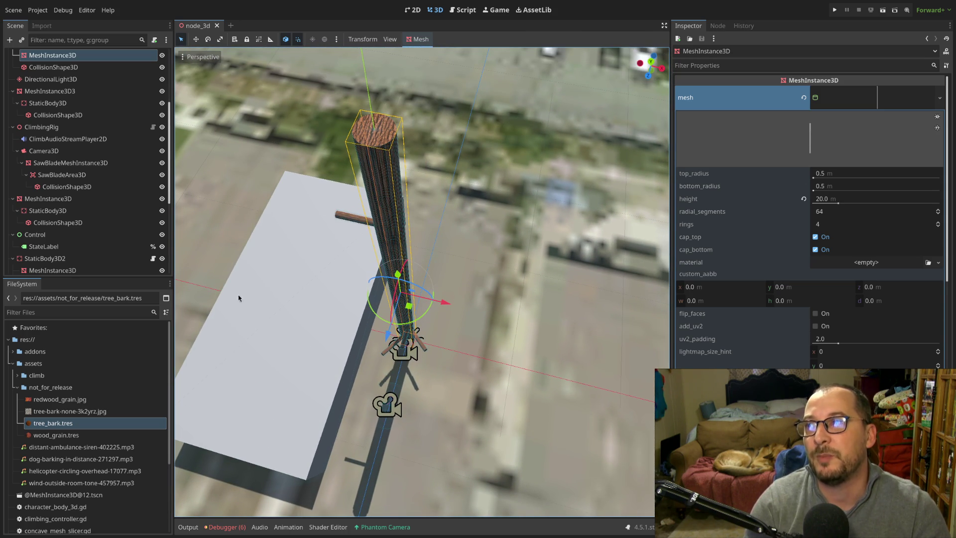
{"action": "mouse_move", "coordinate": [304, 304]}
{"action": "left_mouse_down"}
{"action": "mouse_move", "coordinate": [449, 319]}
{"action": "mouse_move", "coordinate": [489, 235]}
{"action": "left_mouse_up"}
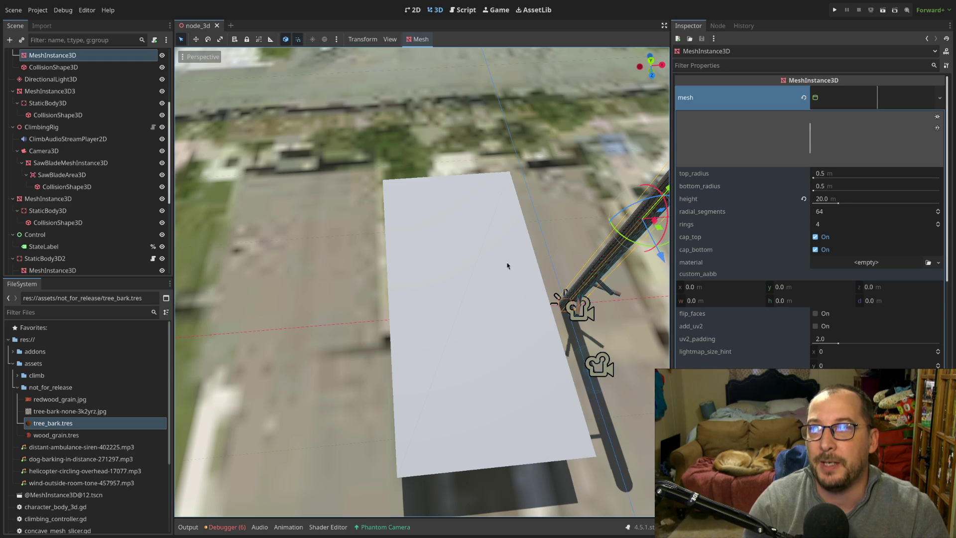
{"action": "mouse_move", "coordinate": [591, 340]}
{"action": "left_mouse_down"}
{"action": "mouse_move", "coordinate": [527, 328]}
{"action": "mouse_move", "coordinate": [451, 348]}
{"action": "left_mouse_up"}
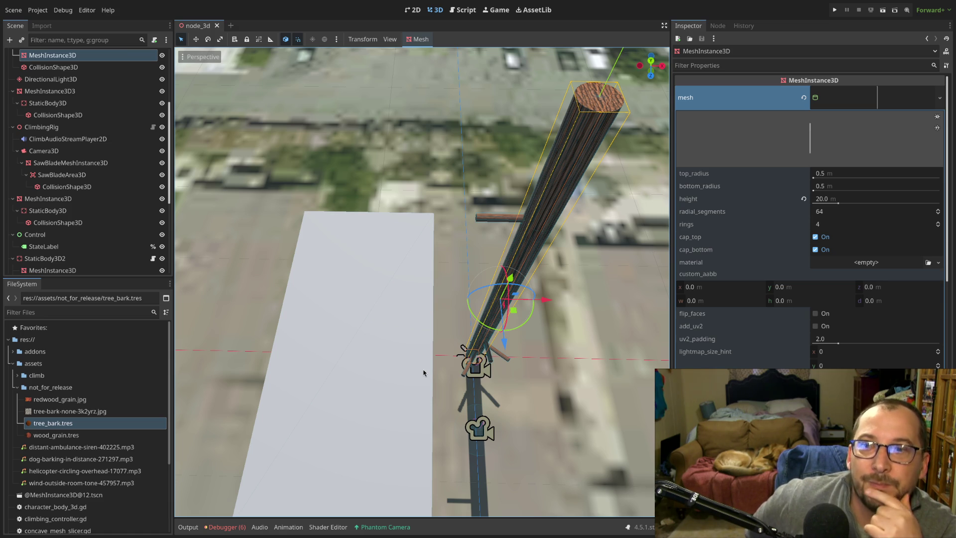
{"action": "scroll", "coordinate": [523, 343], "scroll_direction": "up", "scroll_amount": 3}
{"action": "scroll", "coordinate": [438, 277], "scroll_direction": "up", "scroll_amount": 5}
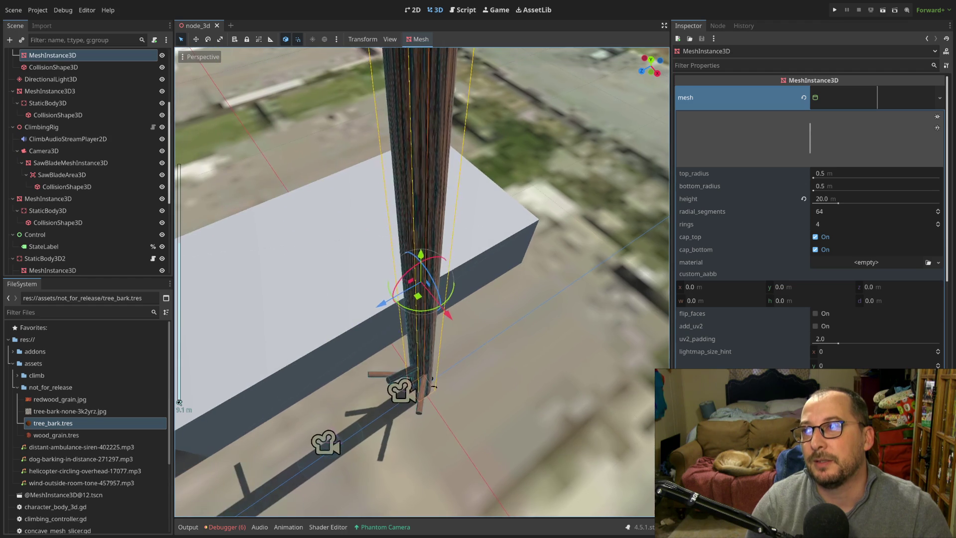
{"action": "scroll", "coordinate": [418, 221], "scroll_direction": "up", "scroll_amount": 5}
{"action": "scroll", "coordinate": [417, 221], "scroll_direction": "up", "scroll_amount": 2}
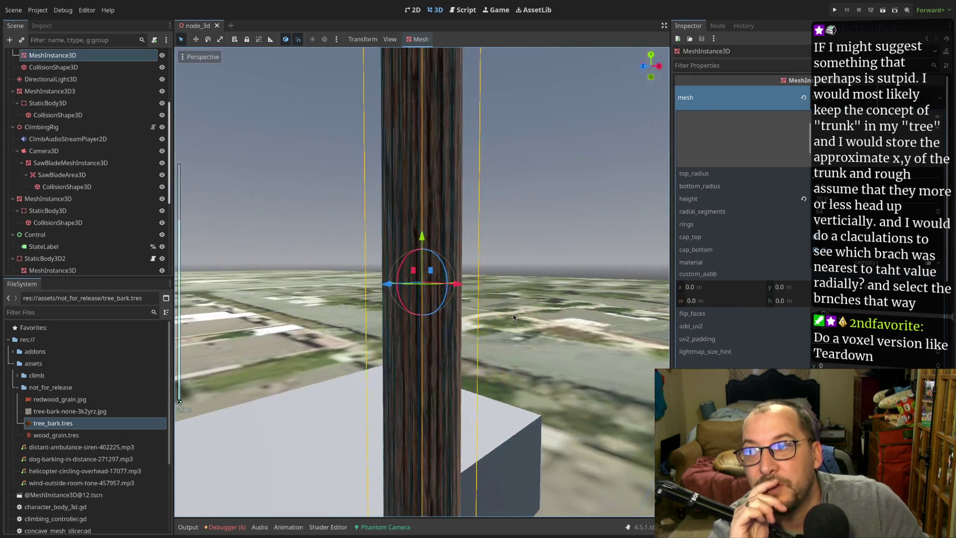
{"action": "scroll", "coordinate": [519, 371], "scroll_direction": "down", "scroll_amount": 3}
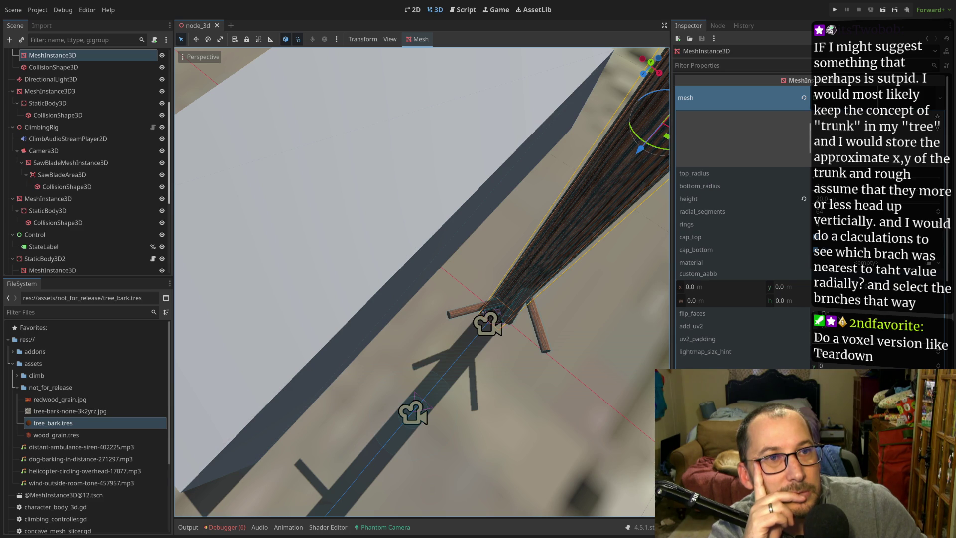
{"action": "mouse_move", "coordinate": [478, 278]}
{"action": "left_mouse_down"}
{"action": "mouse_move", "coordinate": [628, 259]}
{"action": "mouse_move", "coordinate": [557, 331]}
{"action": "left_mouse_up"}
{"action": "left_click_drag", "start_coordinate": [578, 297], "coordinate": [557, 269]}
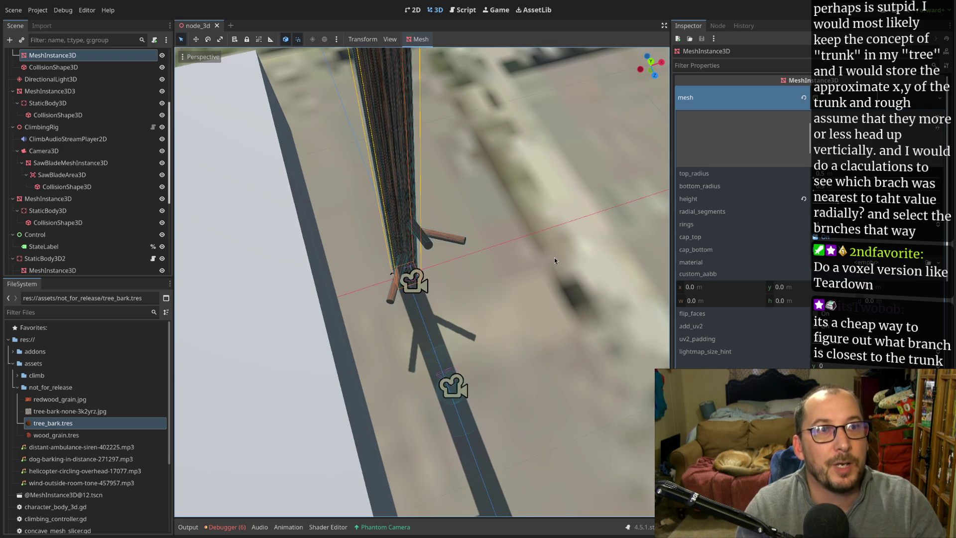
{"action": "scroll", "coordinate": [553, 246], "scroll_direction": "down", "scroll_amount": 2}
{"action": "scroll", "coordinate": [553, 246], "scroll_direction": "up", "scroll_amount": 10}
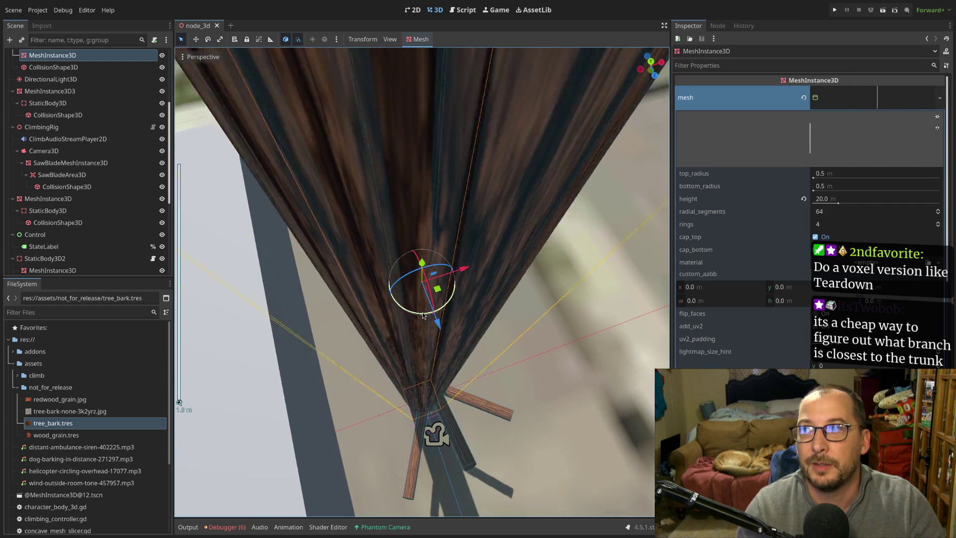
{"action": "mouse_move", "coordinate": [431, 344]}
{"action": "left_mouse_down"}
{"action": "mouse_move", "coordinate": [418, 390]}
{"action": "mouse_move", "coordinate": [432, 312]}
{"action": "mouse_move", "coordinate": [412, 358]}
{"action": "mouse_move", "coordinate": [356, 189]}
{"action": "mouse_move", "coordinate": [384, 328]}
{"action": "mouse_move", "coordinate": [348, 261]}
{"action": "mouse_move", "coordinate": [354, 409]}
{"action": "mouse_move", "coordinate": [542, 246]}
{"action": "mouse_move", "coordinate": [432, 344]}
{"action": "left_mouse_up"}
{"action": "scroll", "coordinate": [355, 409], "scroll_direction": "up", "scroll_amount": 2}
{"action": "scroll", "coordinate": [432, 344], "scroll_direction": "up", "scroll_amount": 1}
{"action": "scroll", "coordinate": [423, 350], "scroll_direction": "up", "scroll_amount": 5}
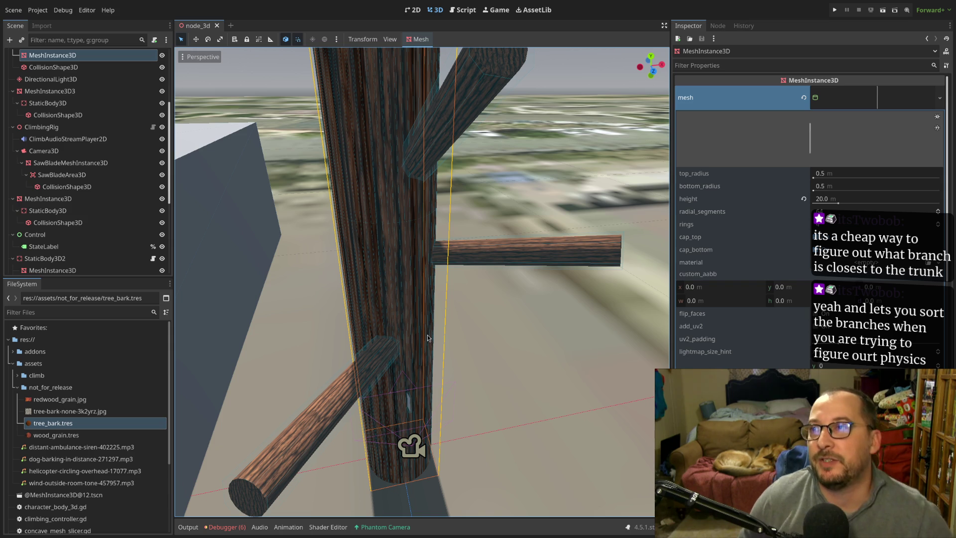
- Slide the lower-left branch log along X and undo its last rotation
{"action": "left_click_drag", "start_coordinate": [427, 338], "coordinate": [441, 200]}
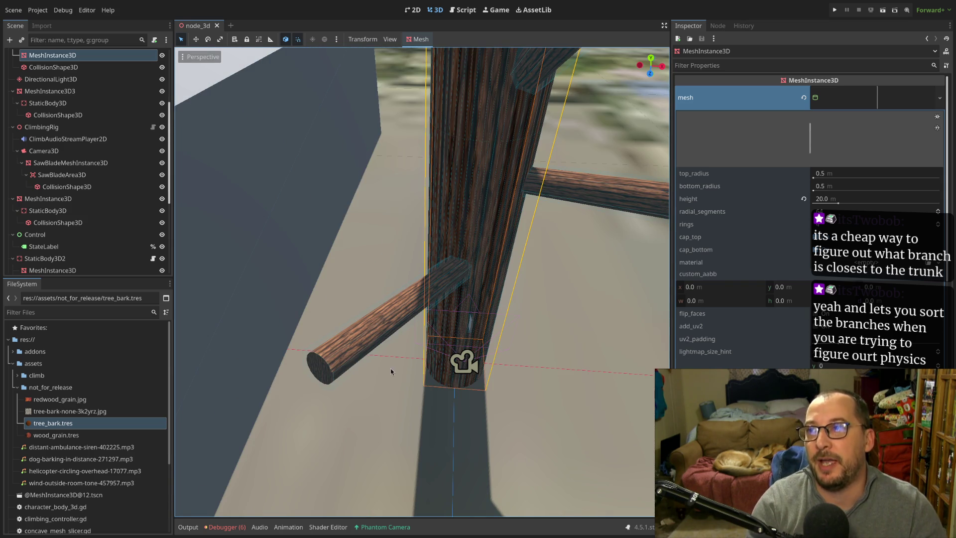
{"action": "mouse_move", "coordinate": [436, 277]}
{"action": "left_mouse_down"}
{"action": "mouse_move", "coordinate": [390, 269]}
{"action": "mouse_move", "coordinate": [464, 263]}
{"action": "left_mouse_up"}
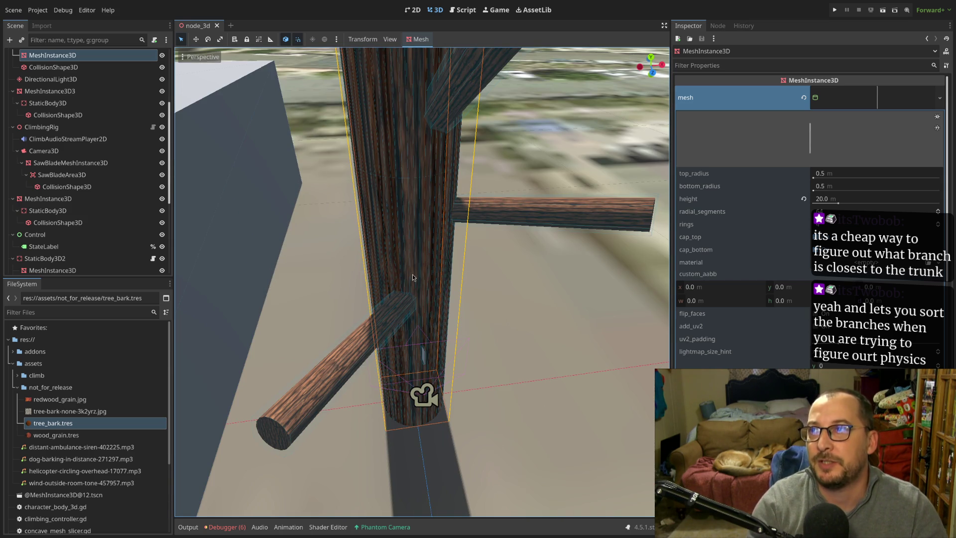
{"action": "left_click", "coordinate": [368, 328]}
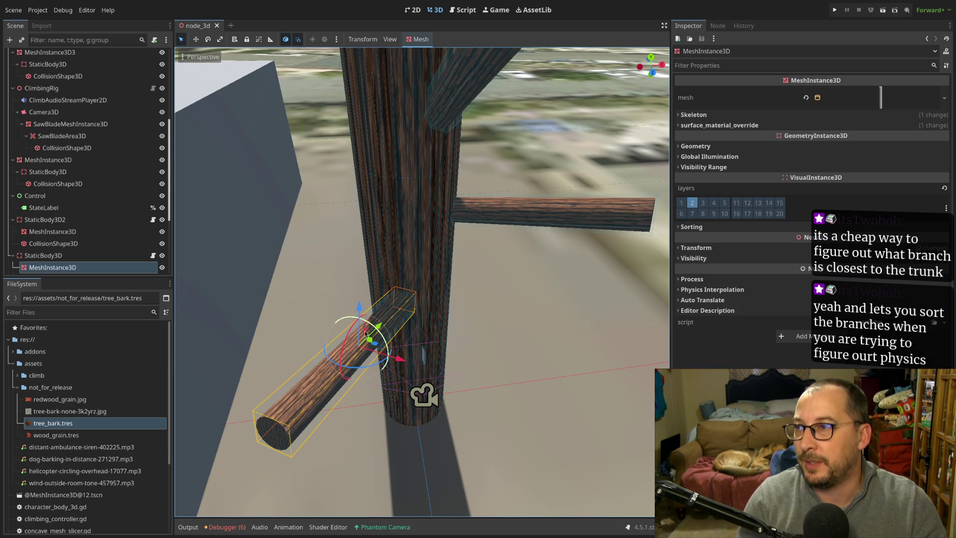
{"action": "mouse_move", "coordinate": [413, 358]}
{"action": "left_mouse_down"}
{"action": "mouse_move", "coordinate": [473, 360]}
{"action": "mouse_move", "coordinate": [404, 358]}
{"action": "mouse_move", "coordinate": [502, 339]}
{"action": "left_mouse_up"}
{"action": "left_click", "coordinate": [59, 256]}
{"action": "key", "text": "ctrl+z"}
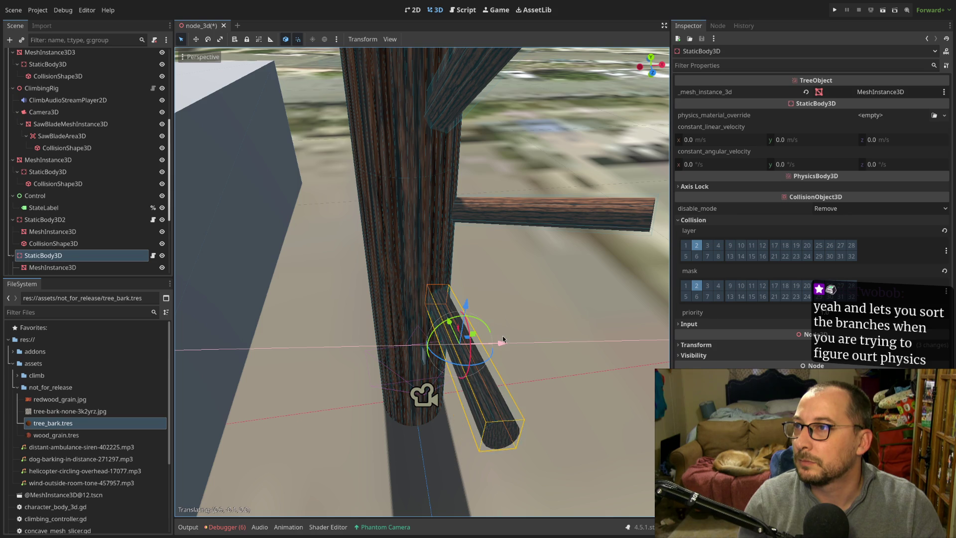
- Re-centre on the trunk, select its mesh, and run the project
{"action": "scroll", "coordinate": [453, 331], "scroll_direction": "up", "scroll_amount": 3}
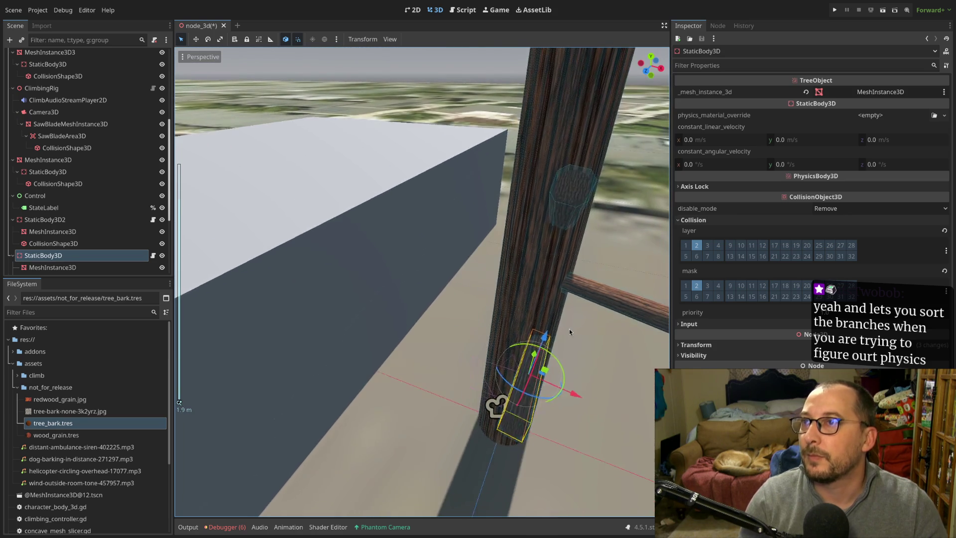
{"action": "left_click_drag", "start_coordinate": [573, 328], "coordinate": [381, 346]}
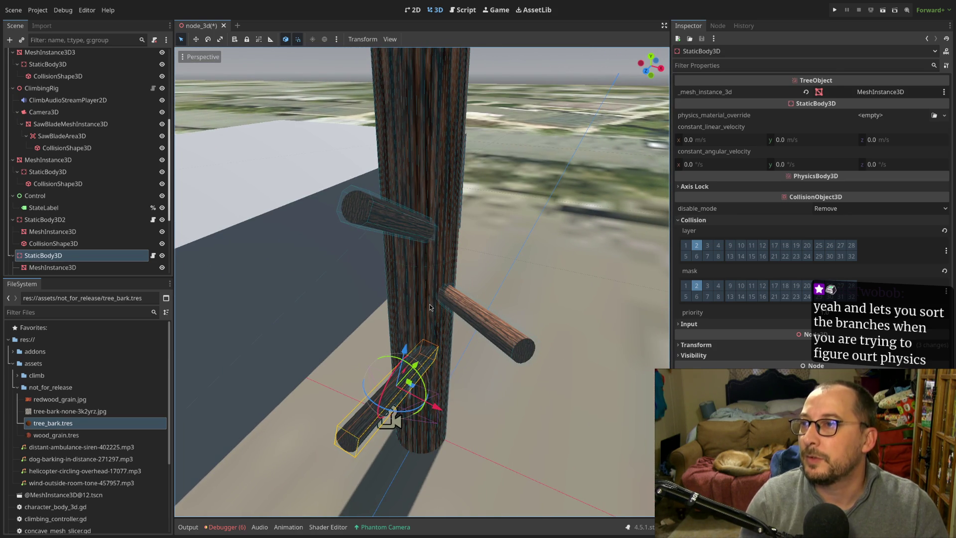
{"action": "left_click", "coordinate": [429, 306]}
{"action": "left_click", "coordinate": [835, 10]}
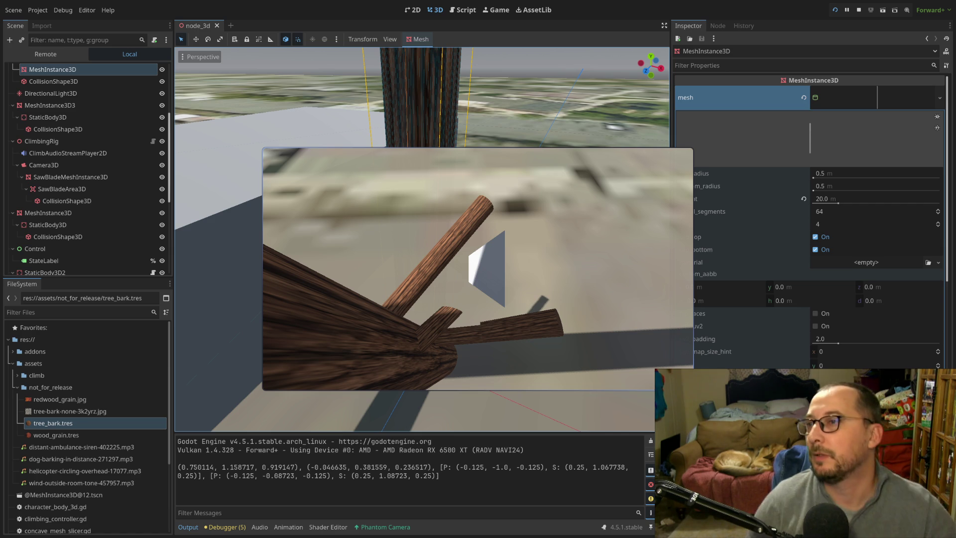
- Turn on Debug > Visible Collision Shapes, reload the running game, then stop it with F8
{"action": "left_click", "coordinate": [191, 20]}
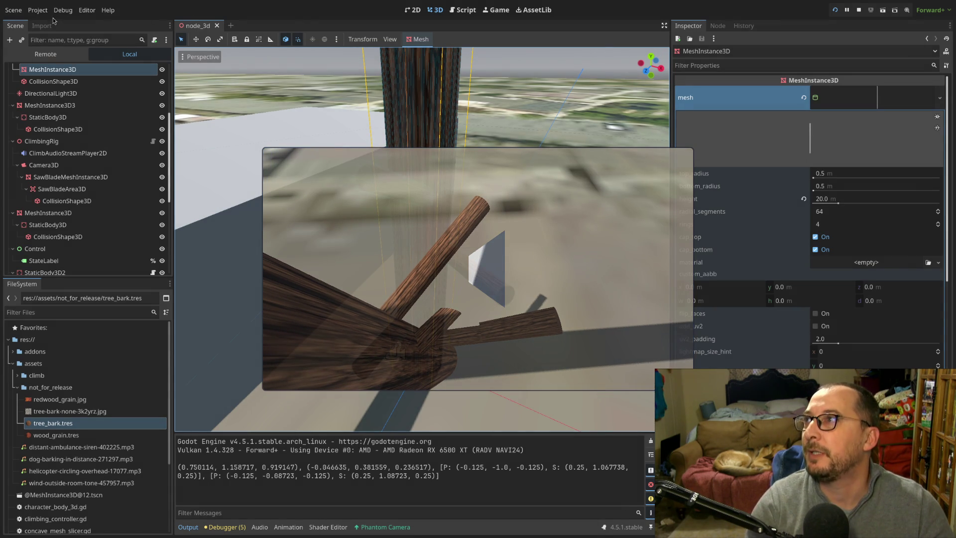
{"action": "left_click", "coordinate": [37, 10]}
{"action": "left_click", "coordinate": [89, 50]}
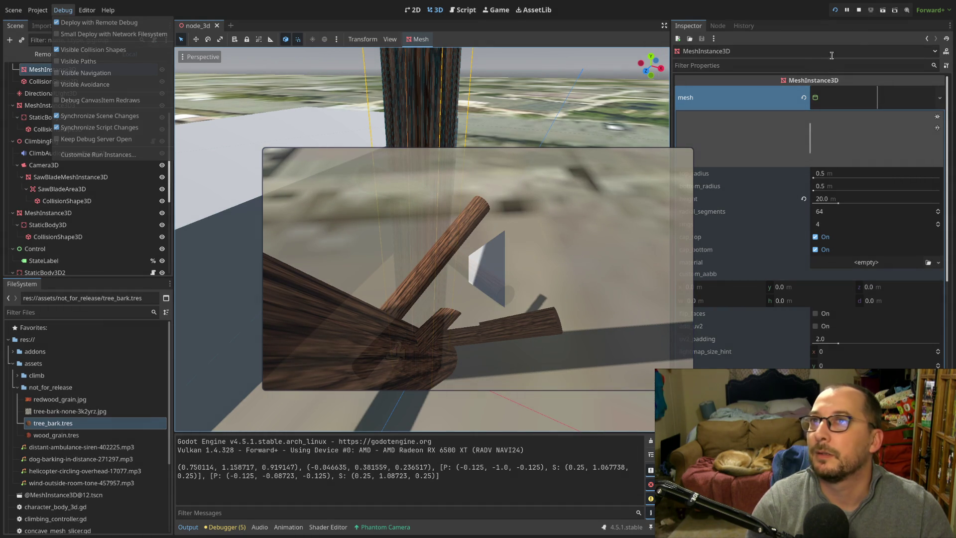
{"action": "left_click", "coordinate": [836, 11]}
{"action": "left_click", "coordinate": [836, 11]}
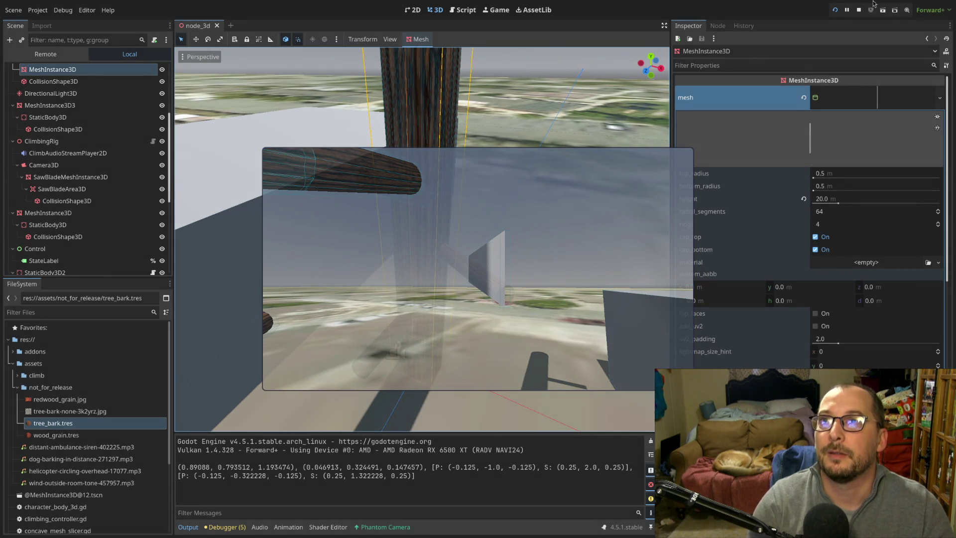
{"action": "key", "text": "F8"}
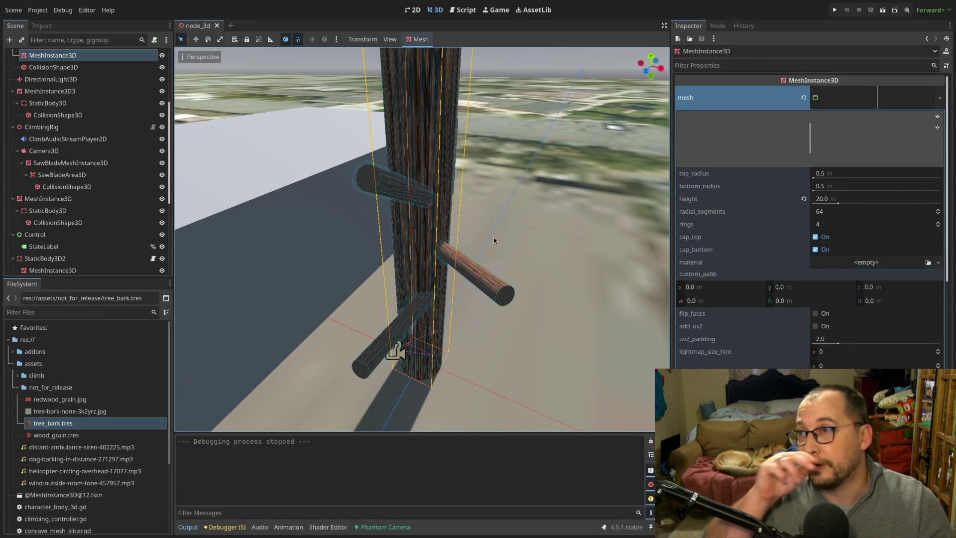
- Run the project again to see the branch logs with their collision outlines
{"action": "left_click", "coordinate": [835, 11]}
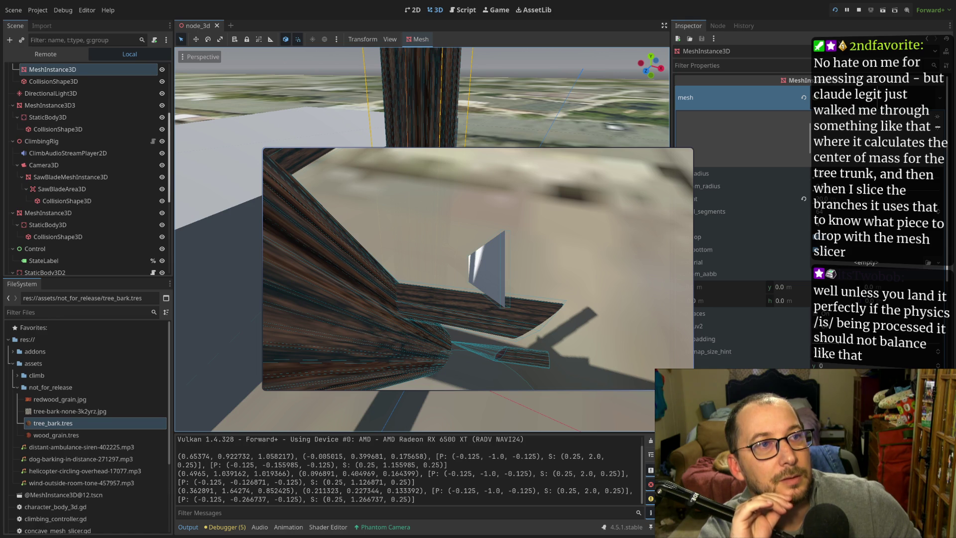
- Stop the running game with F8 to return to the editor
{"action": "key", "text": "F8"}
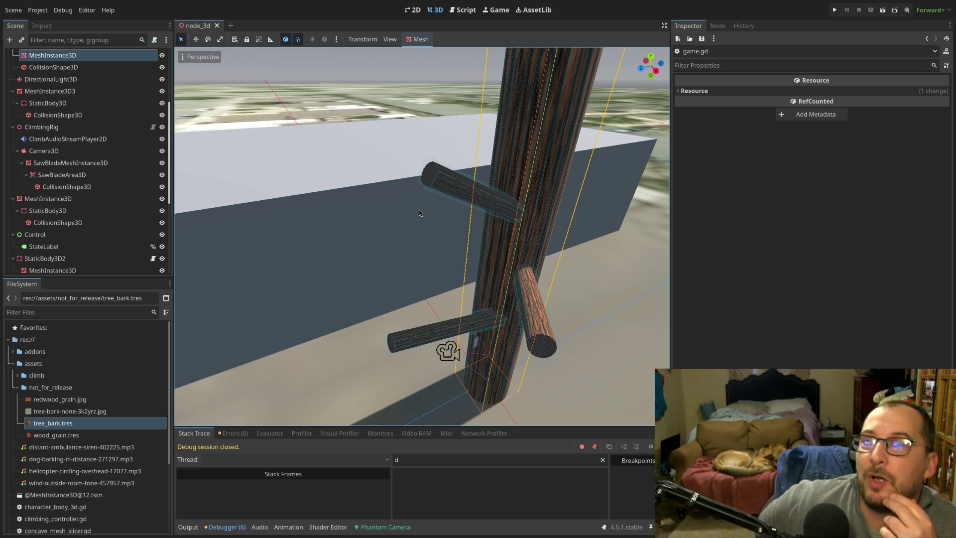
{"action": "scroll", "coordinate": [343, 204], "scroll_direction": "up", "scroll_amount": 4}
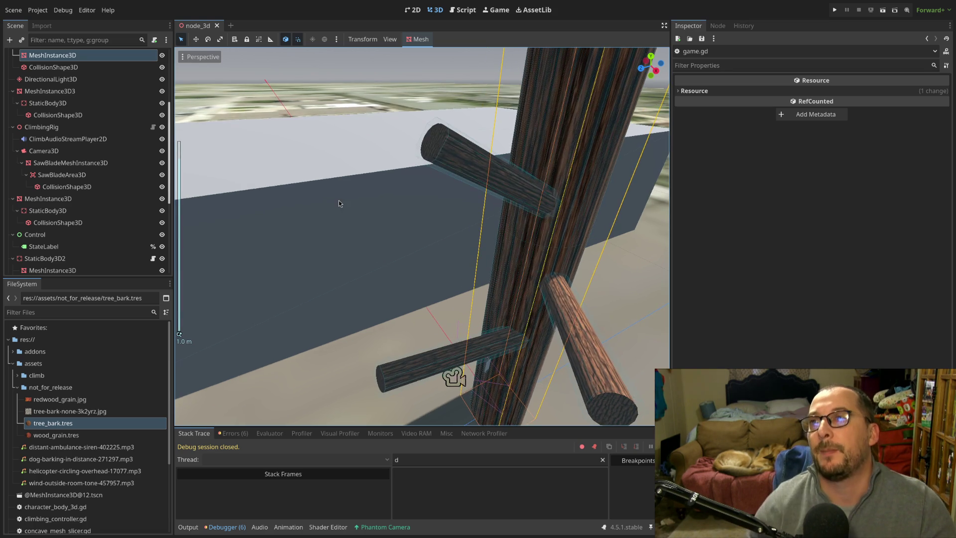
{"action": "scroll", "coordinate": [343, 201], "scroll_direction": "up", "scroll_amount": 6}
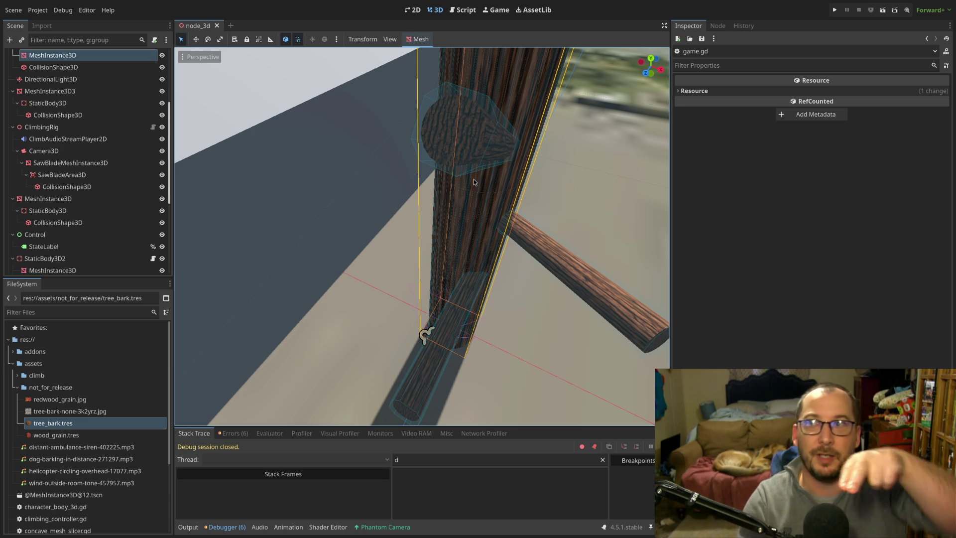
{"action": "mouse_move", "coordinate": [530, 176]}
{"action": "left_mouse_down"}
{"action": "mouse_move", "coordinate": [582, 176]}
{"action": "mouse_move", "coordinate": [545, 174]}
{"action": "left_mouse_up"}
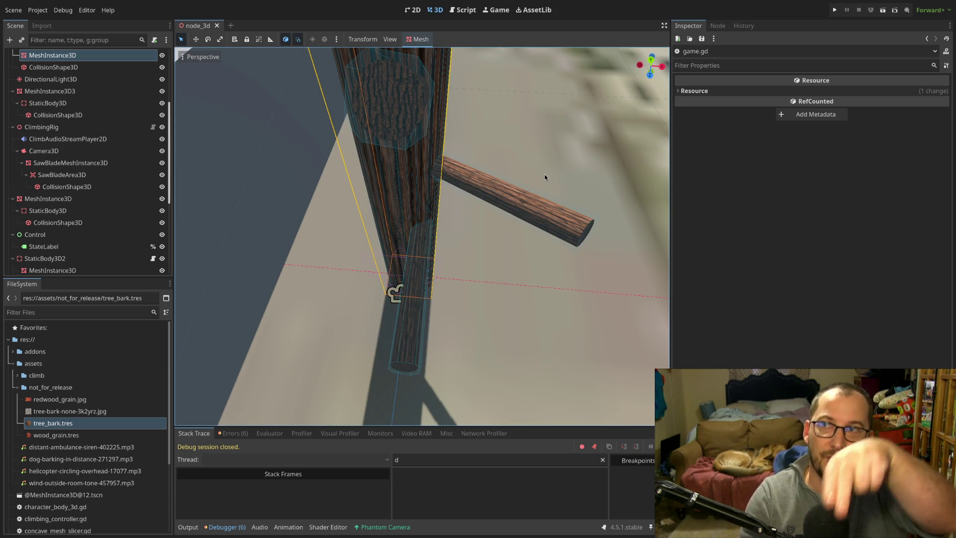
{"action": "mouse_move", "coordinate": [545, 174]}
{"action": "left_mouse_down"}
{"action": "mouse_move", "coordinate": [250, 214]}
{"action": "mouse_move", "coordinate": [352, 324]}
{"action": "mouse_move", "coordinate": [225, 168]}
{"action": "mouse_move", "coordinate": [524, 280]}
{"action": "mouse_move", "coordinate": [434, 237]}
{"action": "mouse_move", "coordinate": [428, 339]}
{"action": "left_mouse_up"}
{"action": "scroll", "coordinate": [427, 339], "scroll_direction": "up", "scroll_amount": 3}
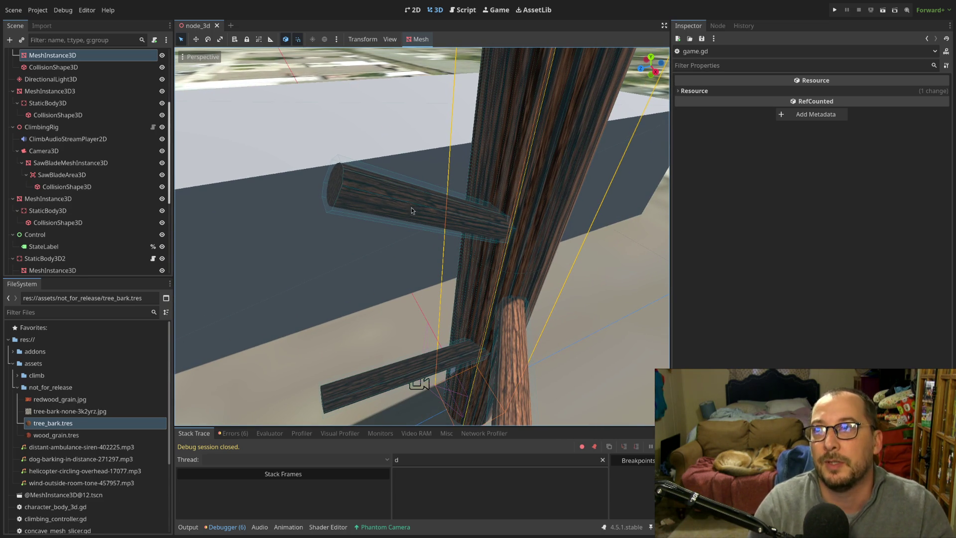
{"action": "scroll", "coordinate": [481, 234], "scroll_direction": "up", "scroll_amount": 2}
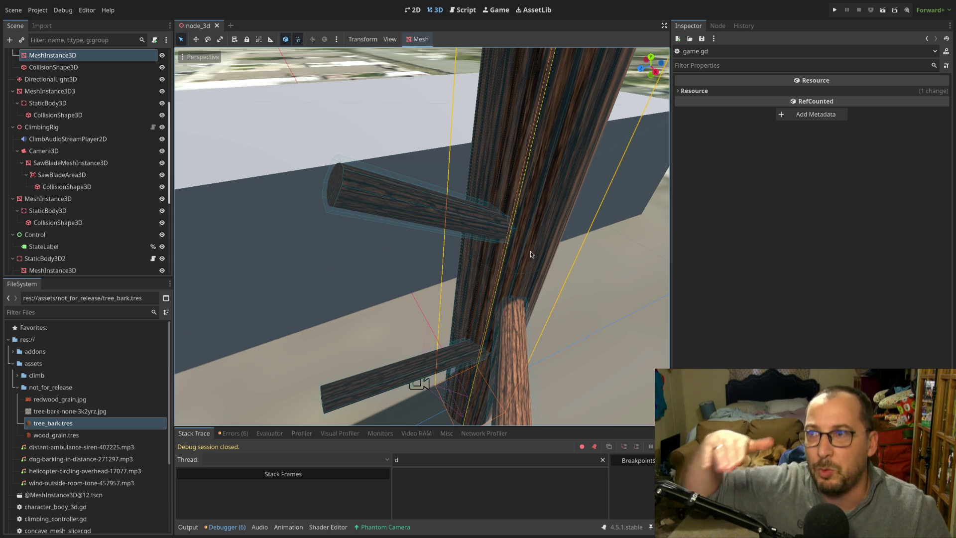
{"action": "scroll", "coordinate": [512, 236], "scroll_direction": "up", "scroll_amount": 3}
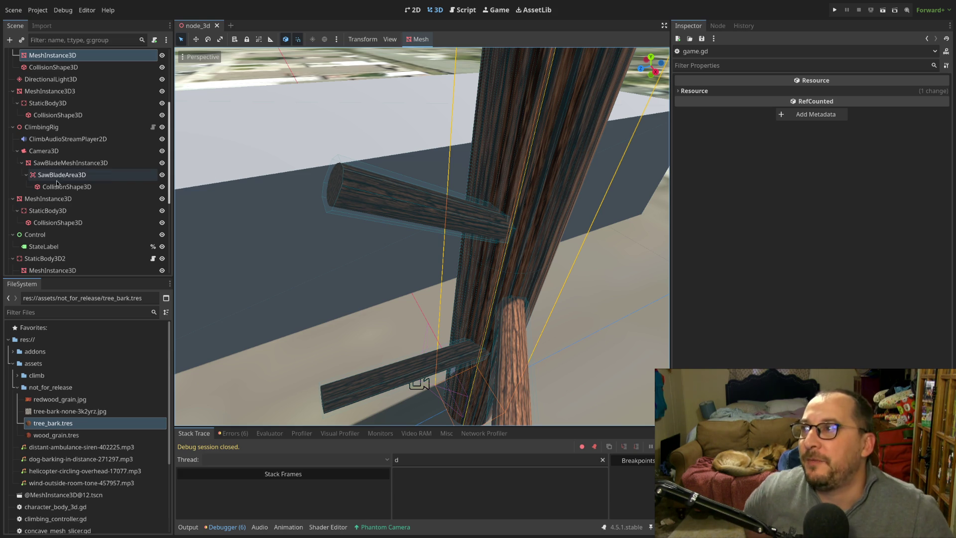
{"action": "scroll", "coordinate": [401, 228], "scroll_direction": "up", "scroll_amount": 2}
{"action": "scroll", "coordinate": [405, 226], "scroll_direction": "down", "scroll_amount": 10}
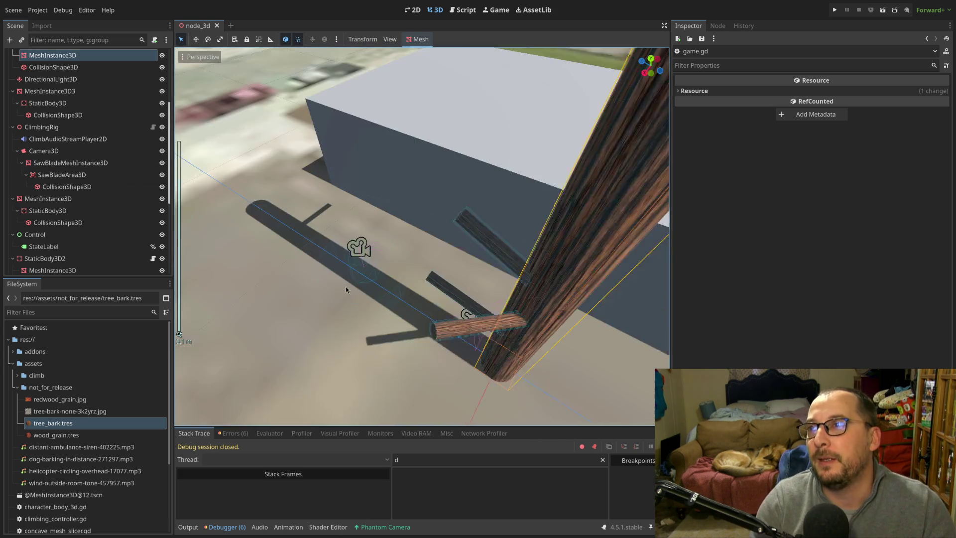
{"action": "left_click_drag", "start_coordinate": [589, 302], "coordinate": [529, 264]}
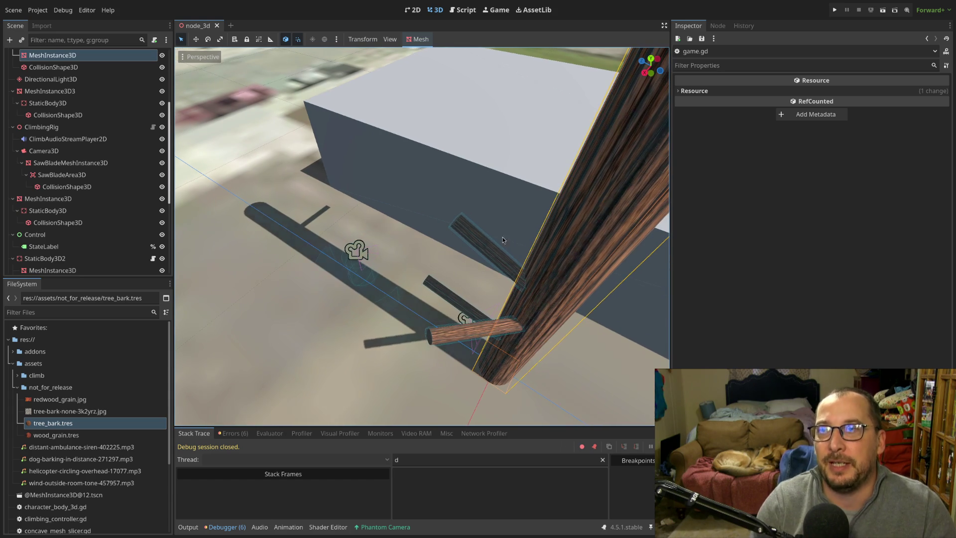
{"action": "scroll", "coordinate": [525, 309], "scroll_direction": "up", "scroll_amount": 2}
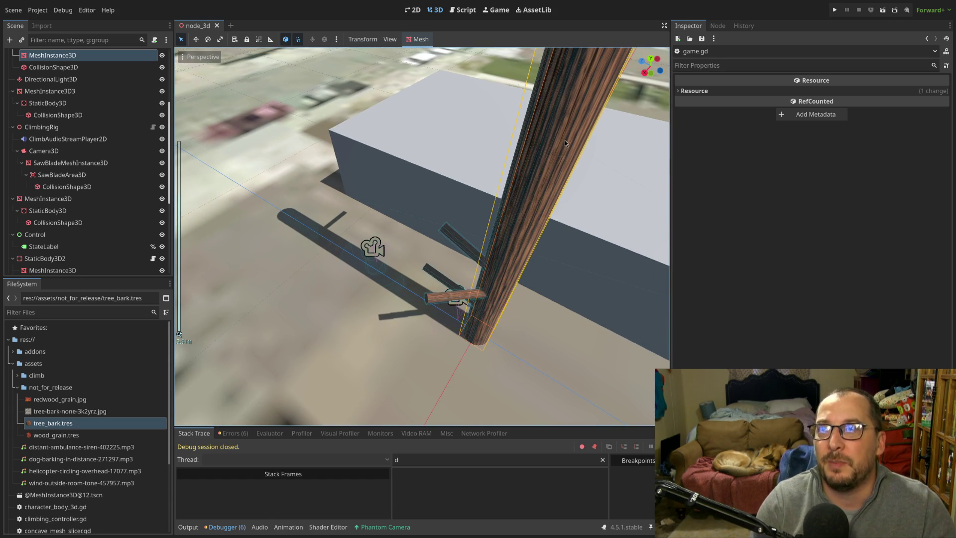
{"action": "scroll", "coordinate": [496, 229], "scroll_direction": "up", "scroll_amount": 2}
{"action": "scroll", "coordinate": [497, 229], "scroll_direction": "down", "scroll_amount": 10}
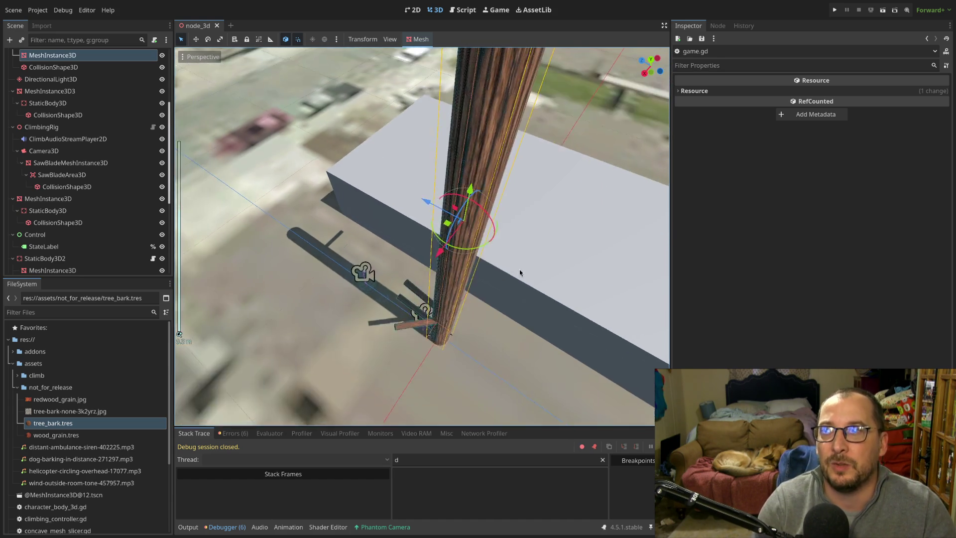
{"action": "scroll", "coordinate": [442, 273], "scroll_direction": "up", "scroll_amount": 9}
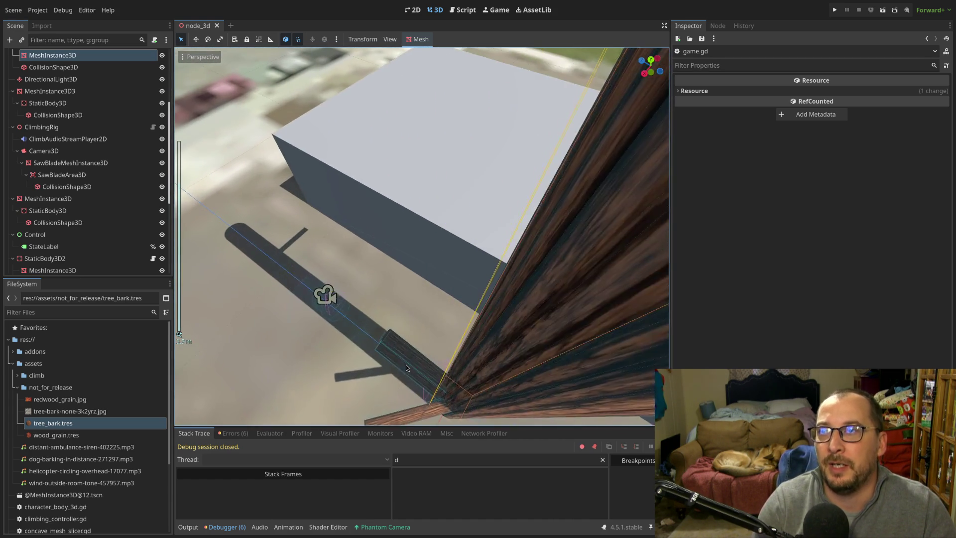
{"action": "scroll", "coordinate": [534, 192], "scroll_direction": "up", "scroll_amount": 10}
{"action": "scroll", "coordinate": [582, 223], "scroll_direction": "down", "scroll_amount": 10}
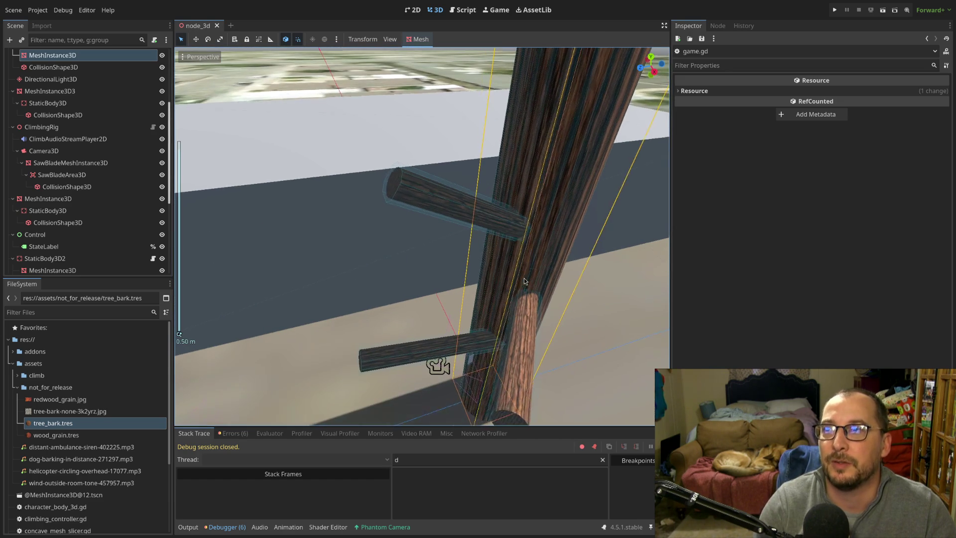
{"action": "scroll", "coordinate": [523, 278], "scroll_direction": "up", "scroll_amount": 3}
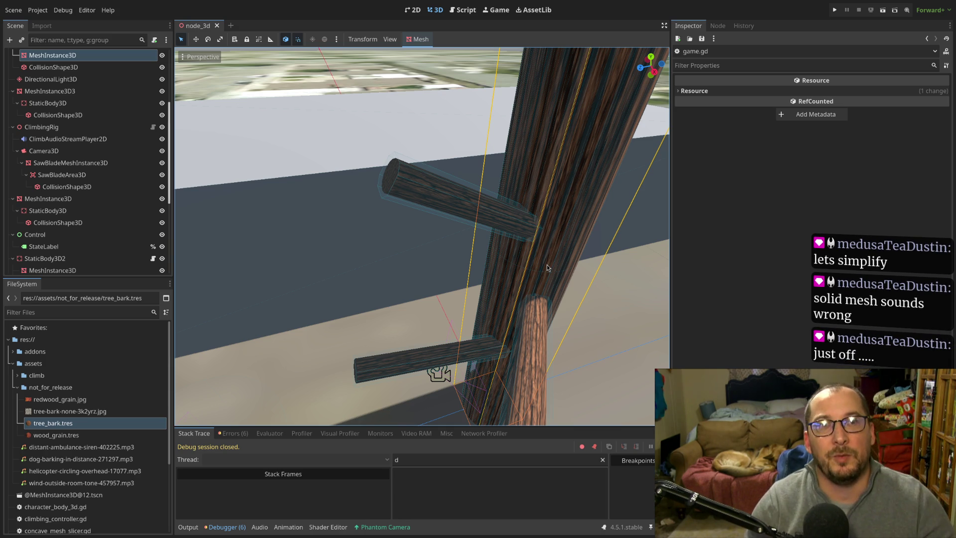
{"action": "scroll", "coordinate": [425, 287], "scroll_direction": "up", "scroll_amount": 3}
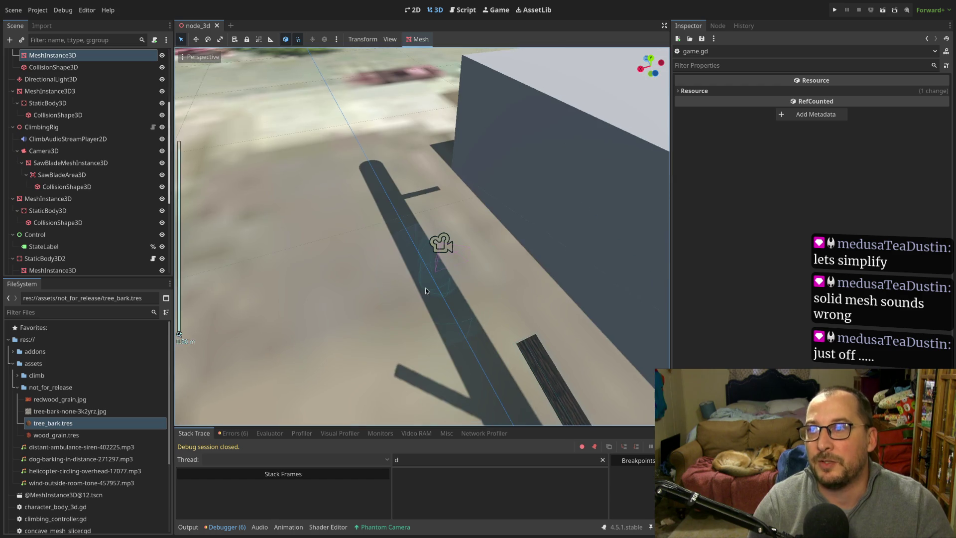
{"action": "scroll", "coordinate": [467, 306], "scroll_direction": "down", "scroll_amount": 8}
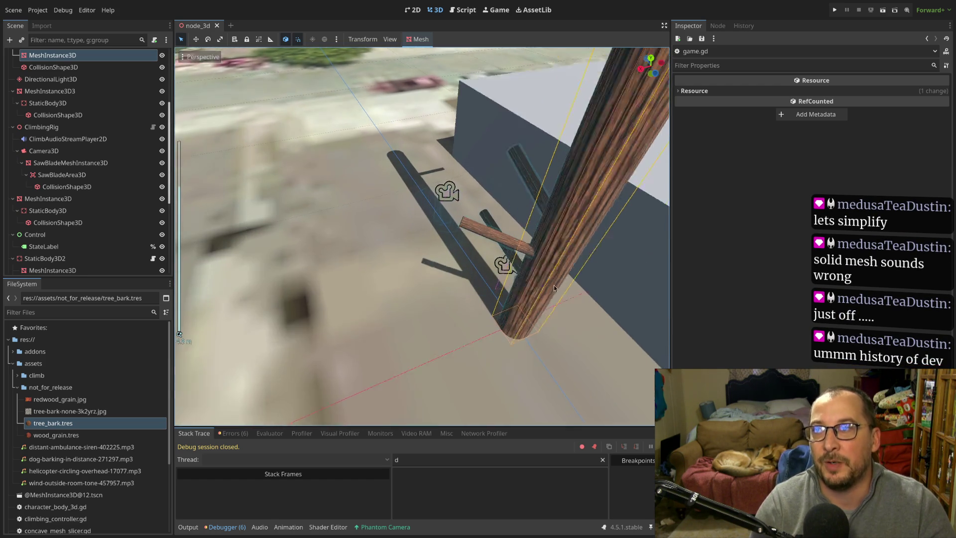
{"action": "mouse_move", "coordinate": [642, 304]}
{"action": "left_mouse_down"}
{"action": "mouse_move", "coordinate": [554, 301]}
{"action": "mouse_move", "coordinate": [437, 249]}
{"action": "mouse_move", "coordinate": [477, 239]}
{"action": "left_mouse_up"}
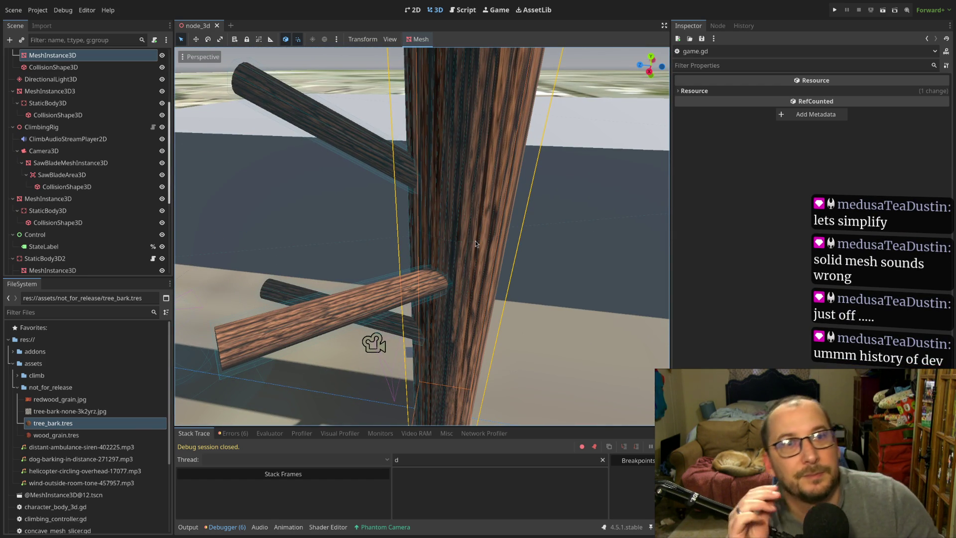
{"action": "mouse_move", "coordinate": [458, 237]}
{"action": "left_mouse_down"}
{"action": "mouse_move", "coordinate": [497, 235]}
{"action": "mouse_move", "coordinate": [414, 232]}
{"action": "mouse_move", "coordinate": [384, 243]}
{"action": "mouse_move", "coordinate": [487, 216]}
{"action": "mouse_move", "coordinate": [524, 230]}
{"action": "left_mouse_up"}
{"action": "left_click", "coordinate": [524, 230]}
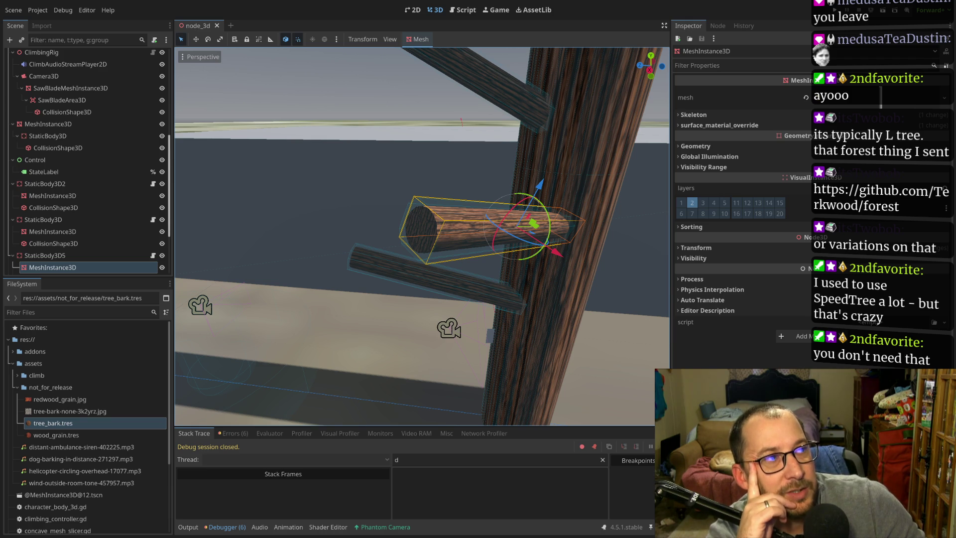
- Zoom out and orbit the viewport to survey the map terrain from high above
{"action": "scroll", "coordinate": [521, 182], "scroll_direction": "down", "scroll_amount": 10}
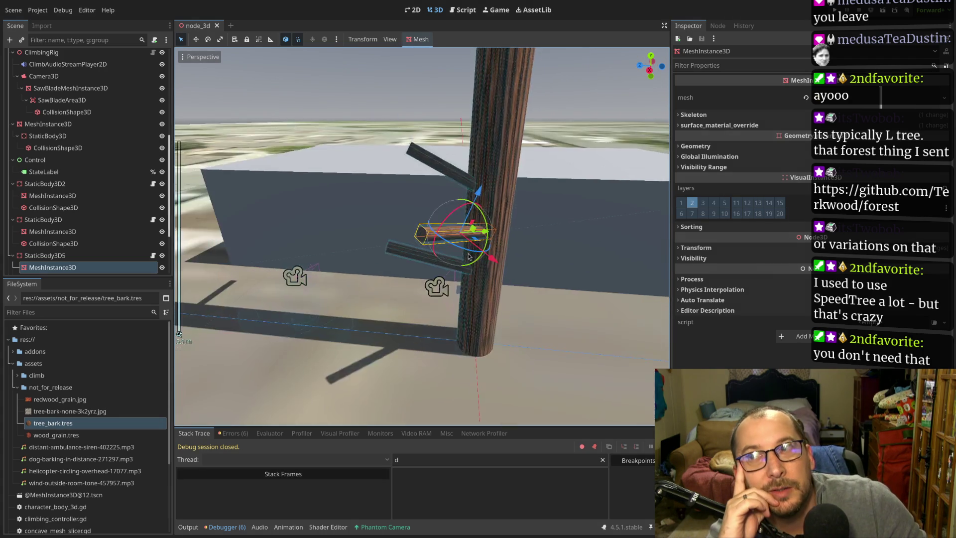
{"action": "scroll", "coordinate": [521, 182], "scroll_direction": "down", "scroll_amount": 5}
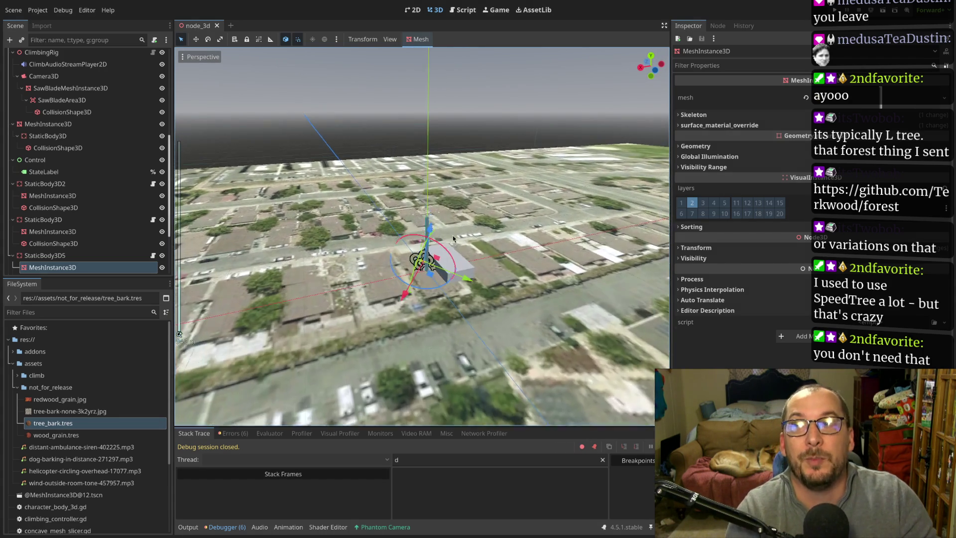
{"action": "left_click_drag", "start_coordinate": [452, 235], "coordinate": [438, 209]}
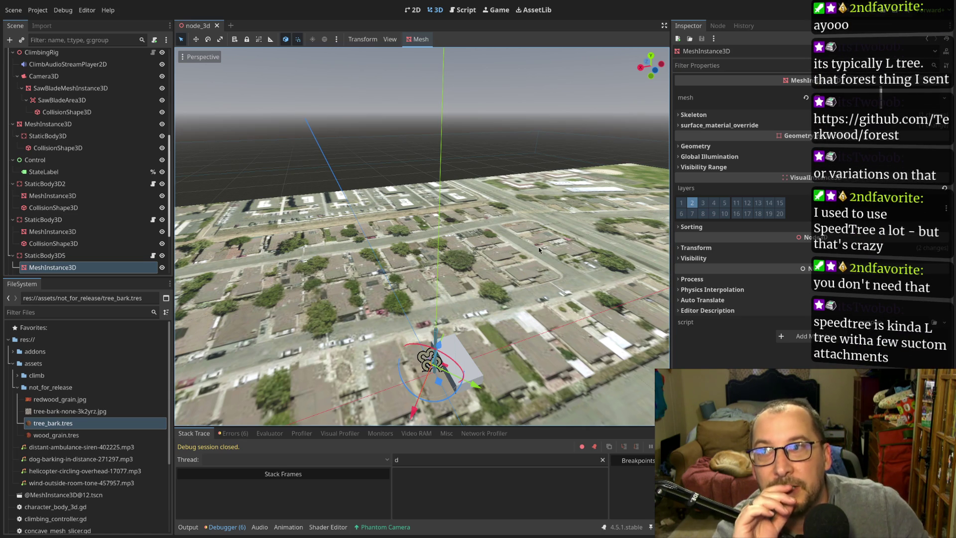
{"action": "scroll", "coordinate": [539, 250], "scroll_direction": "up", "scroll_amount": 4}
{"action": "scroll", "coordinate": [402, 335], "scroll_direction": "up", "scroll_amount": 3}
{"action": "mouse_move", "coordinate": [403, 334]}
{"action": "left_mouse_down"}
{"action": "mouse_move", "coordinate": [491, 202]}
{"action": "mouse_move", "coordinate": [446, 243]}
{"action": "left_mouse_up"}
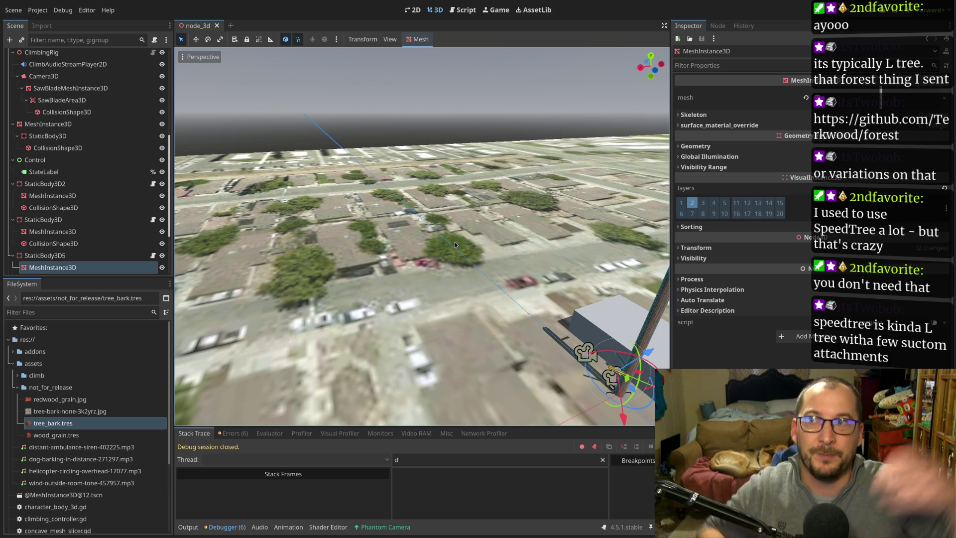
{"action": "scroll", "coordinate": [415, 155], "scroll_direction": "down", "scroll_amount": 10}
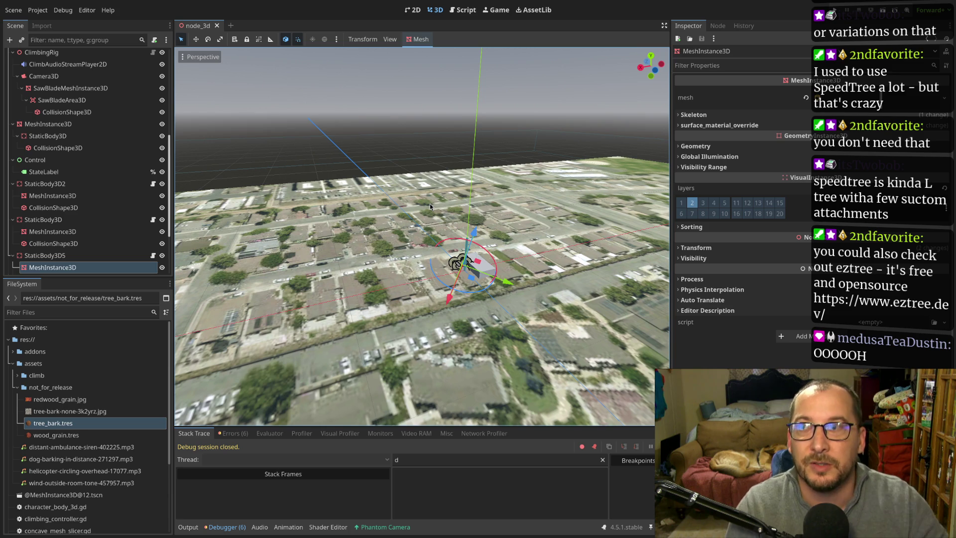
{"action": "left_click_drag", "start_coordinate": [446, 211], "coordinate": [545, 248]}
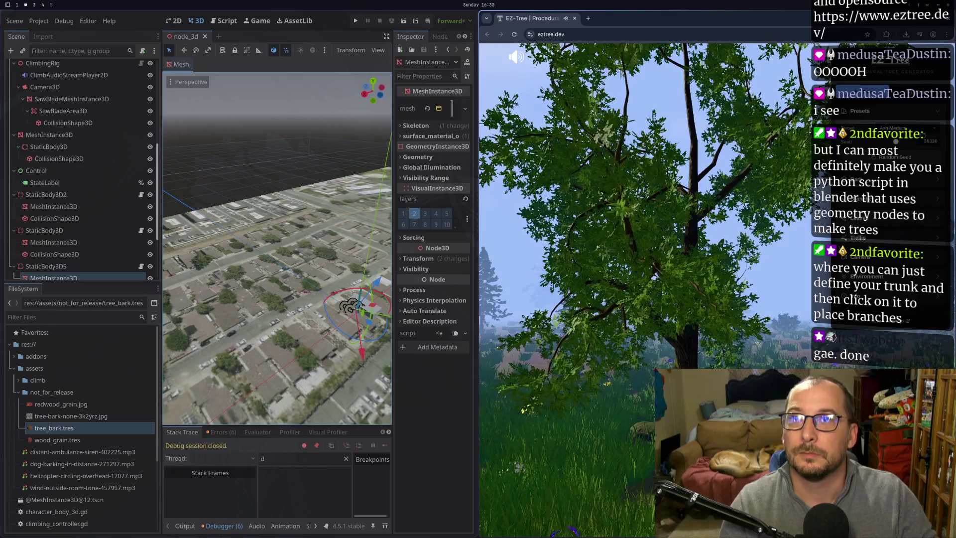
- Generate the Oak Large preset tree and set its leaf count to 50
{"action": "left_click", "coordinate": [896, 128]}
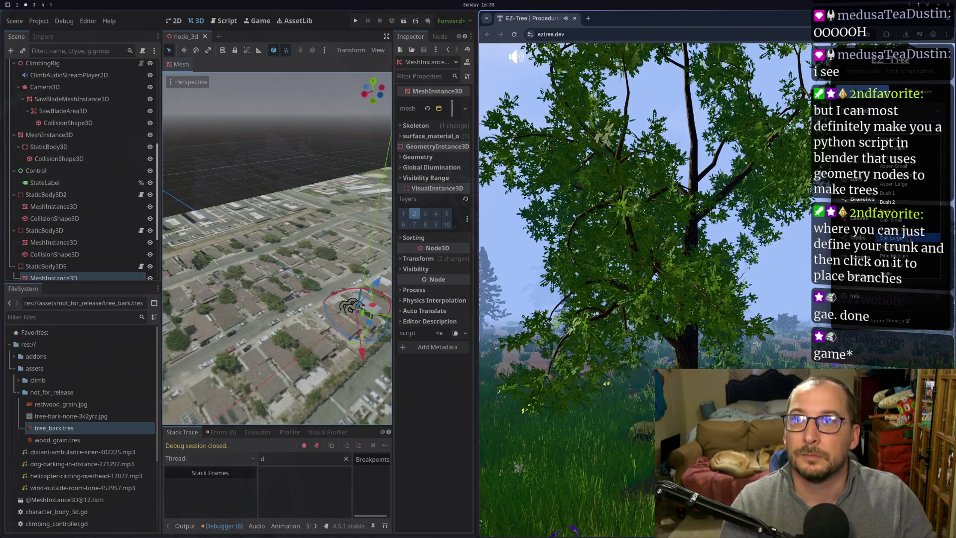
{"action": "left_click", "coordinate": [909, 238]}
{"action": "scroll", "coordinate": [703, 328], "scroll_direction": "up", "scroll_amount": 5}
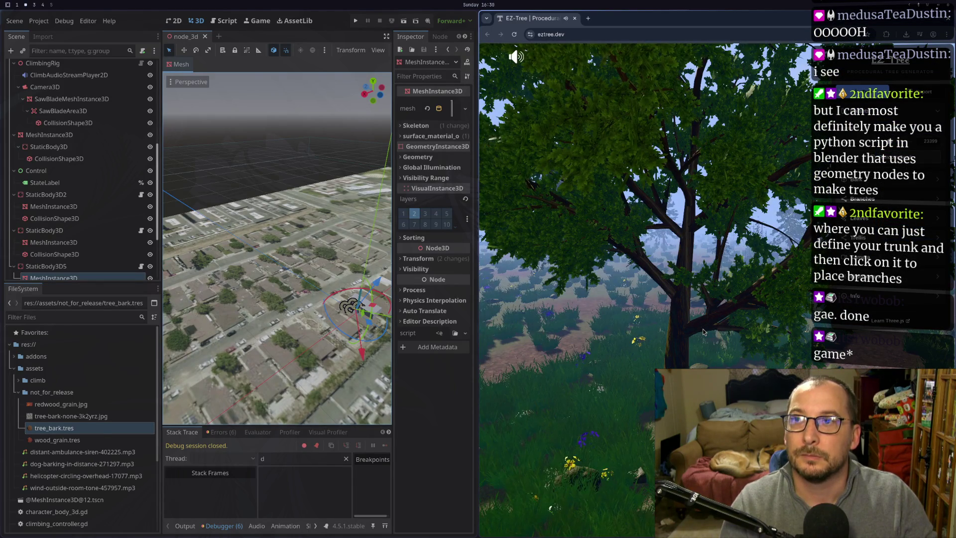
{"action": "left_click", "coordinate": [876, 181]}
{"action": "left_click", "coordinate": [877, 181]}
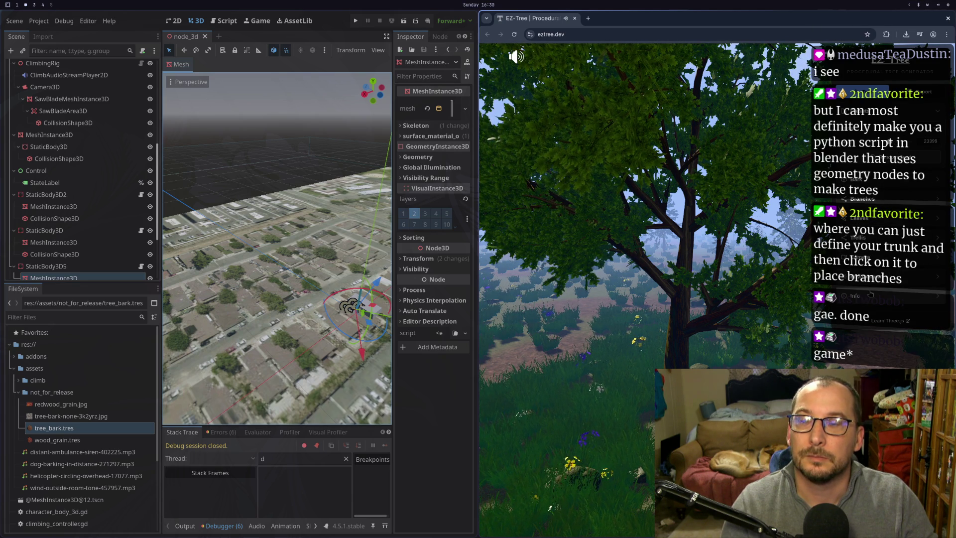
{"action": "left_click", "coordinate": [876, 224]}
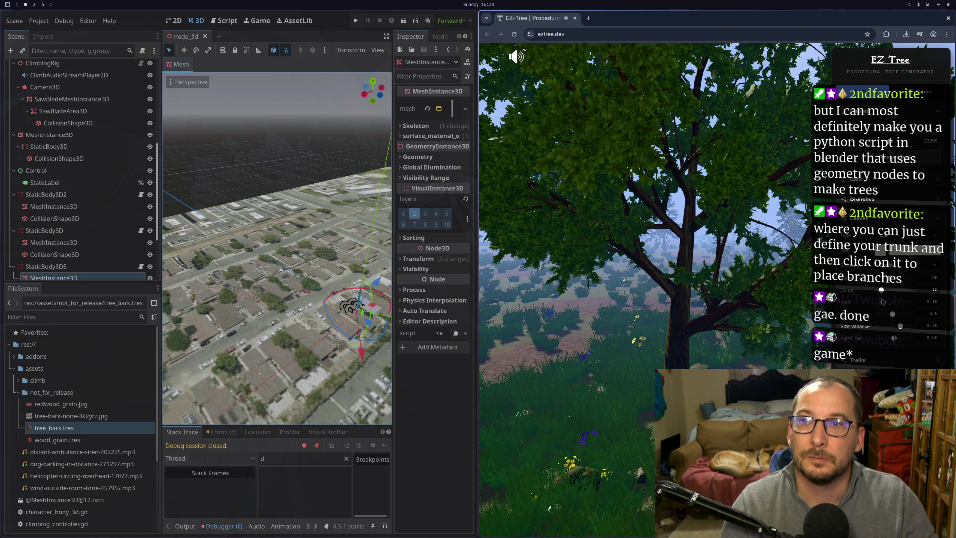
{"action": "mouse_move", "coordinate": [882, 292]}
{"action": "left_mouse_down"}
{"action": "mouse_move", "coordinate": [915, 298]}
{"action": "mouse_move", "coordinate": [895, 297]}
{"action": "left_mouse_up"}
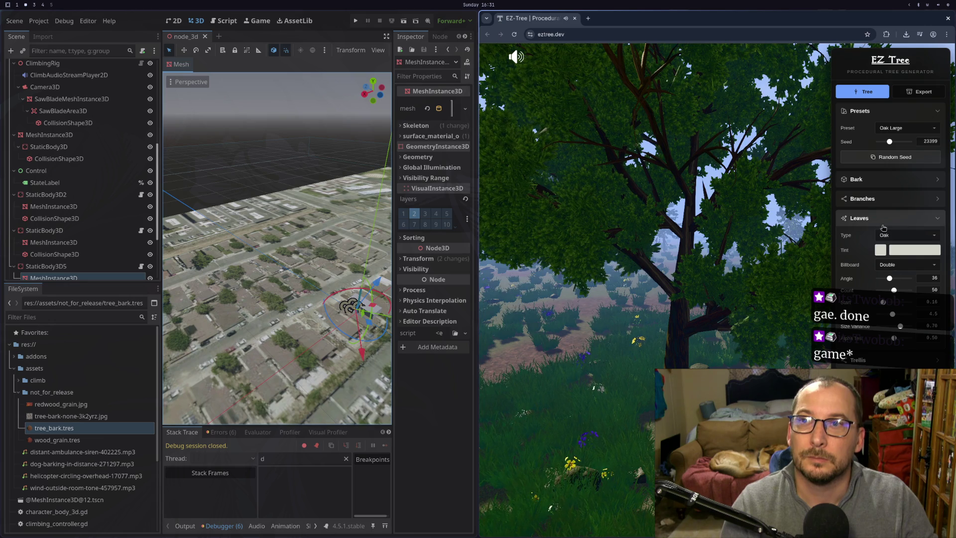
- Keep the oak at 3 Deciduous branch levels, testing Level 2 children before returning it to 3
{"action": "left_click", "coordinate": [885, 199]}
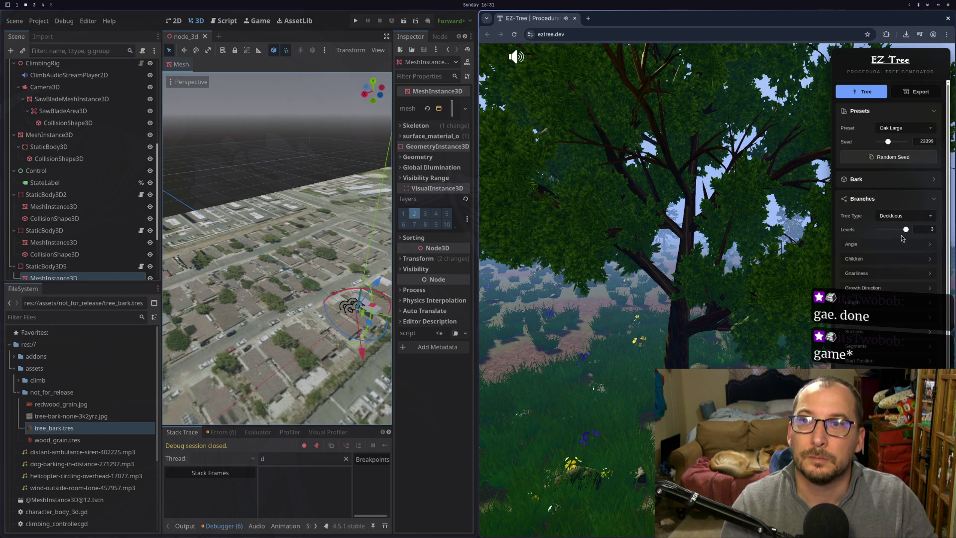
{"action": "mouse_move", "coordinate": [908, 232]}
{"action": "left_mouse_down"}
{"action": "mouse_move", "coordinate": [877, 233]}
{"action": "mouse_move", "coordinate": [906, 232]}
{"action": "left_mouse_up"}
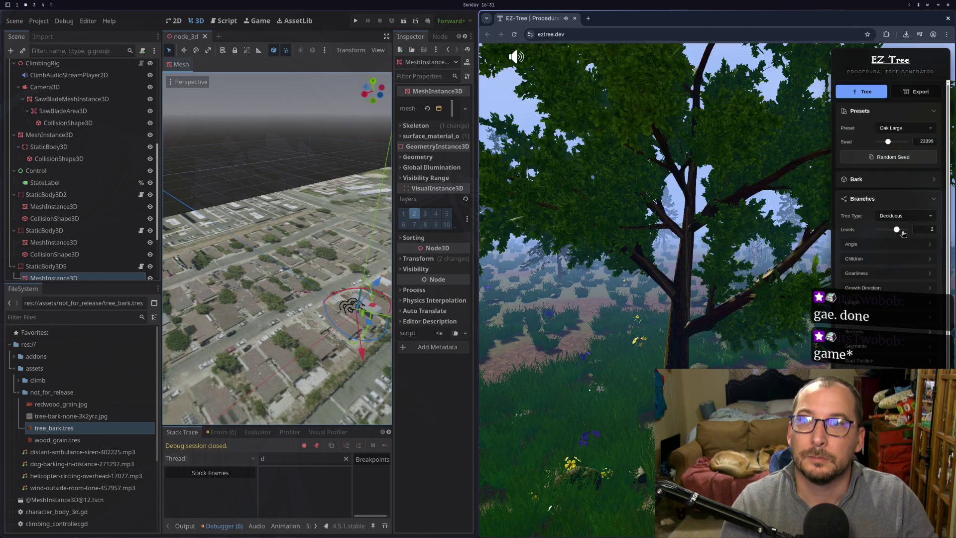
{"action": "left_click", "coordinate": [902, 216]}
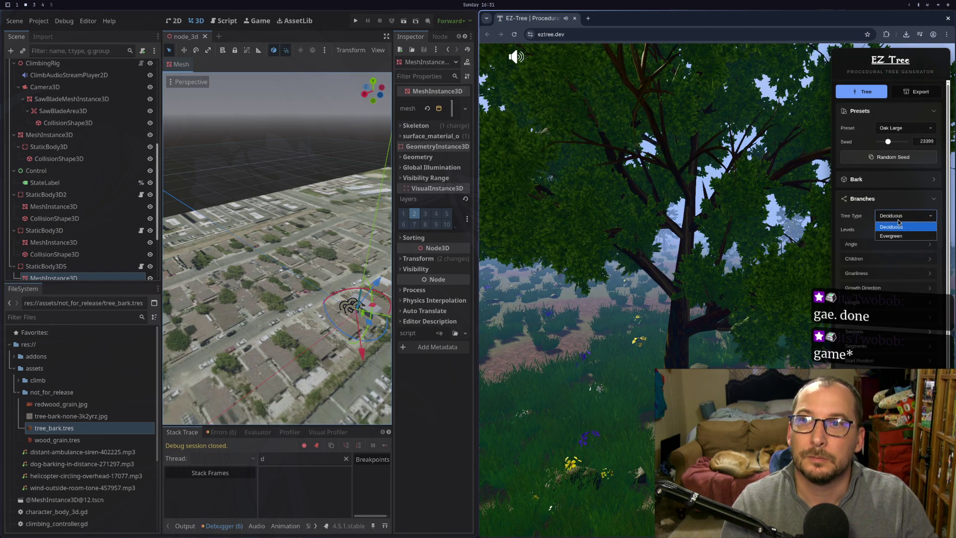
{"action": "left_click", "coordinate": [899, 222]}
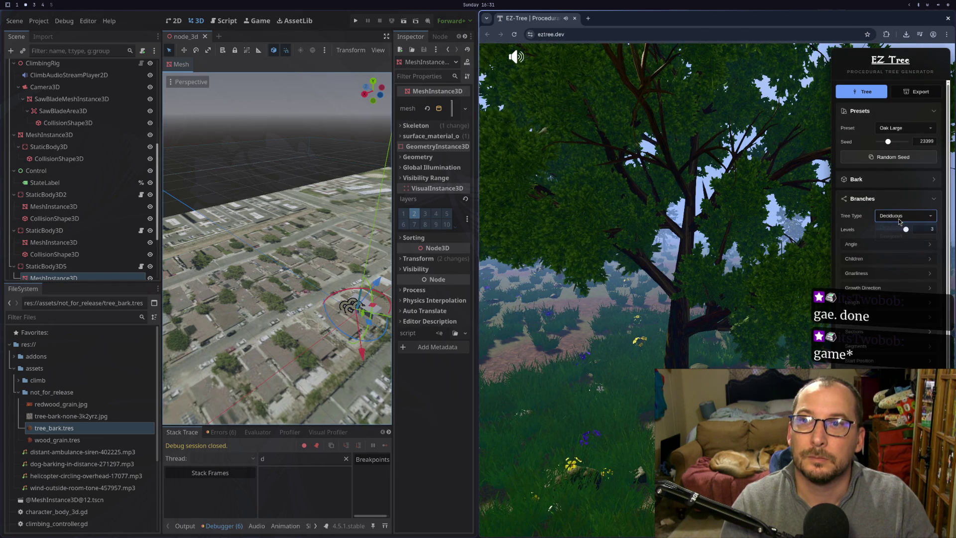
{"action": "left_click", "coordinate": [872, 245]}
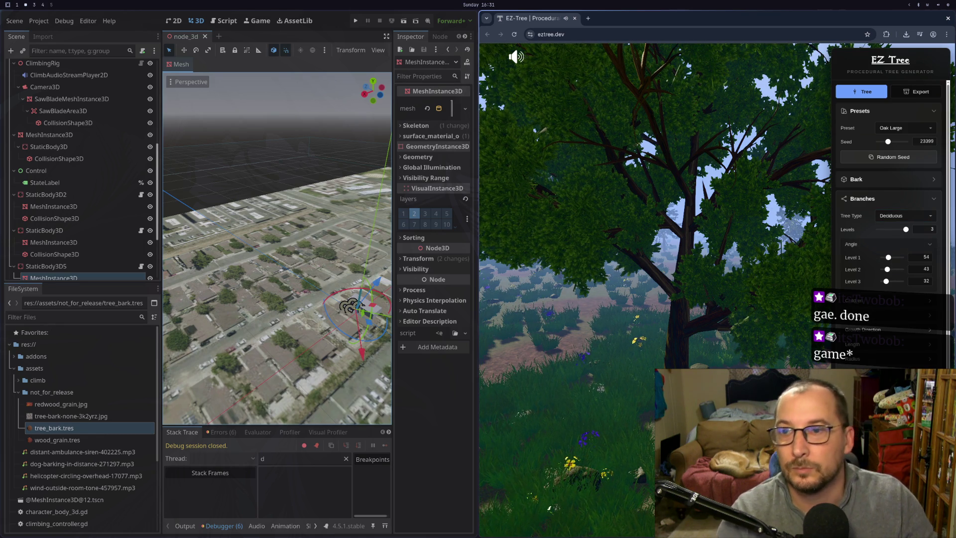
{"action": "left_click", "coordinate": [860, 299]}
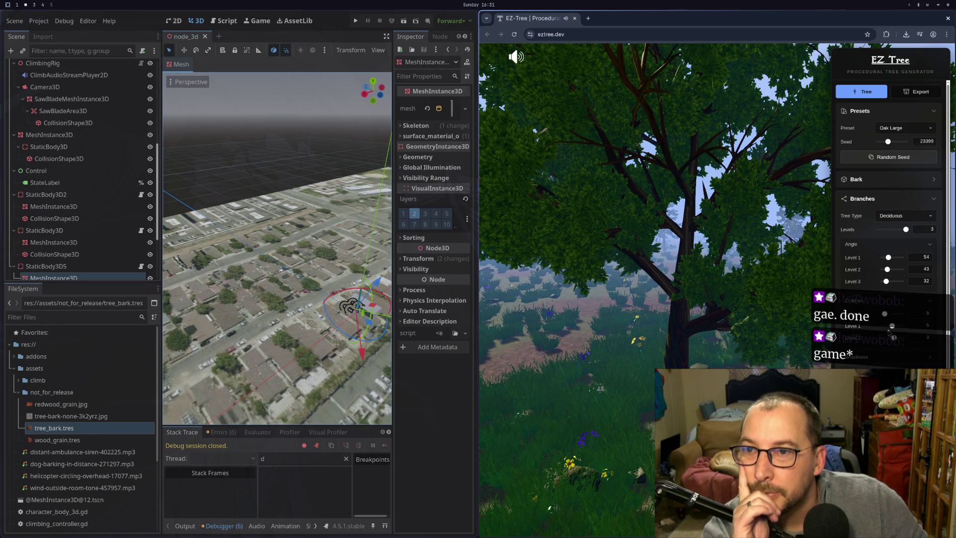
{"action": "left_click_drag", "start_coordinate": [895, 339], "coordinate": [900, 338]}
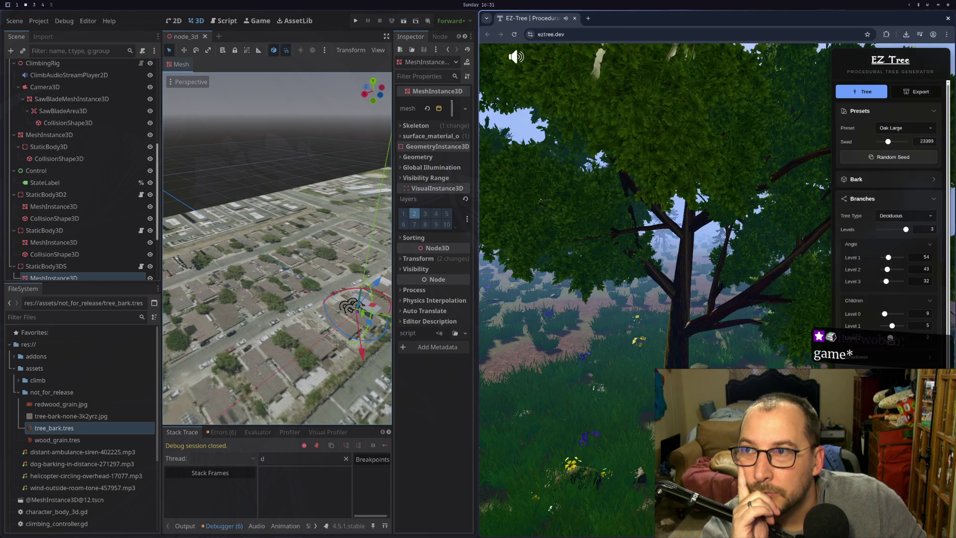
{"action": "left_click_drag", "start_coordinate": [904, 343], "coordinate": [894, 345]}
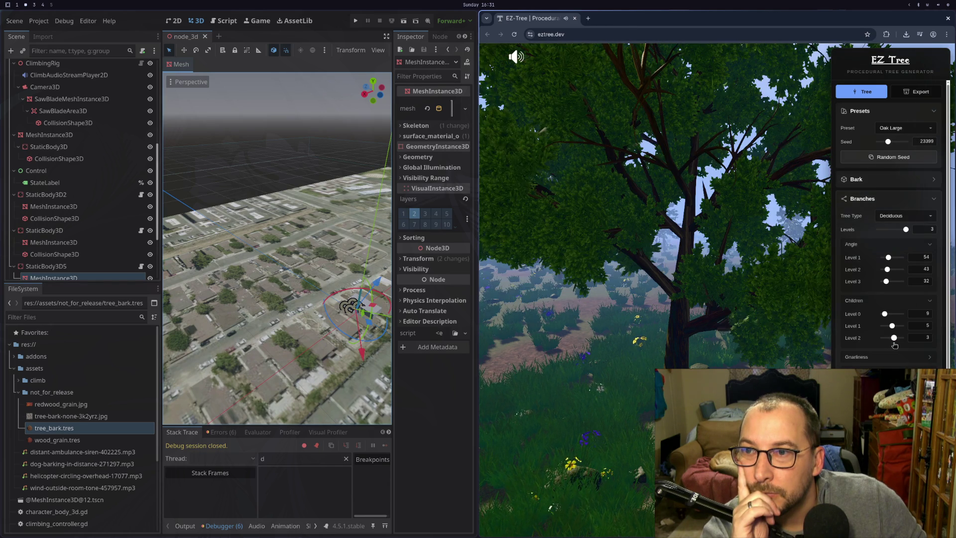
- Orbit around the Oak Large tree to view its whole shape and canopy
{"action": "mouse_move", "coordinate": [680, 295]}
{"action": "left_mouse_down"}
{"action": "mouse_move", "coordinate": [649, 270]}
{"action": "mouse_move", "coordinate": [550, 463]}
{"action": "left_mouse_up"}
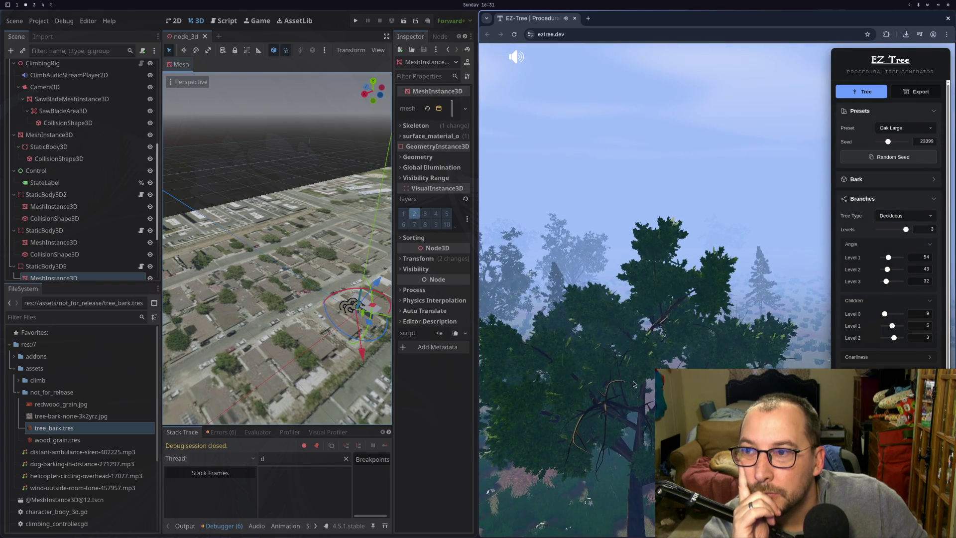
{"action": "mouse_move", "coordinate": [717, 366]}
{"action": "left_mouse_down"}
{"action": "mouse_move", "coordinate": [533, 396]}
{"action": "mouse_move", "coordinate": [630, 385]}
{"action": "mouse_move", "coordinate": [630, 393]}
{"action": "mouse_move", "coordinate": [548, 368]}
{"action": "left_mouse_up"}
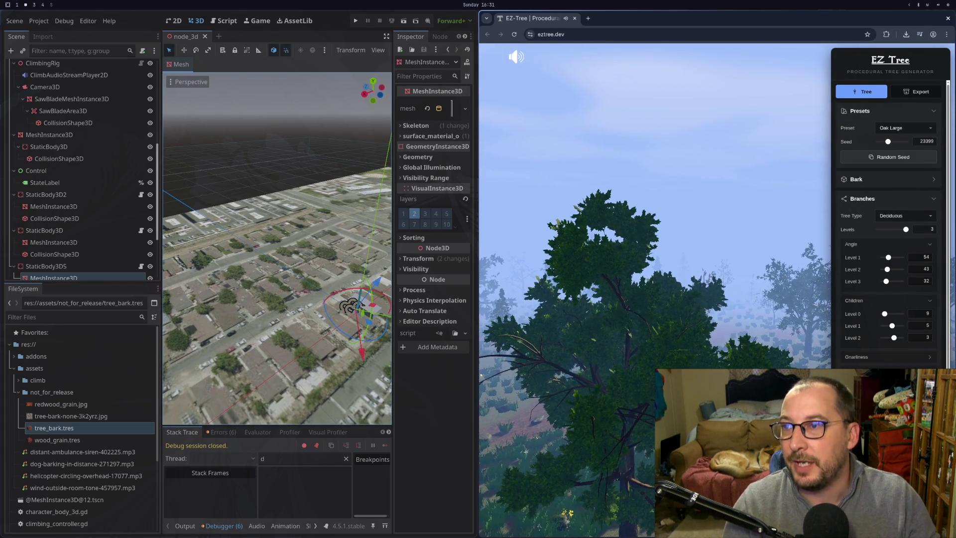
{"action": "mouse_move", "coordinate": [546, 420]}
{"action": "left_mouse_down"}
{"action": "mouse_move", "coordinate": [642, 411]}
{"action": "mouse_move", "coordinate": [560, 443]}
{"action": "left_mouse_up"}
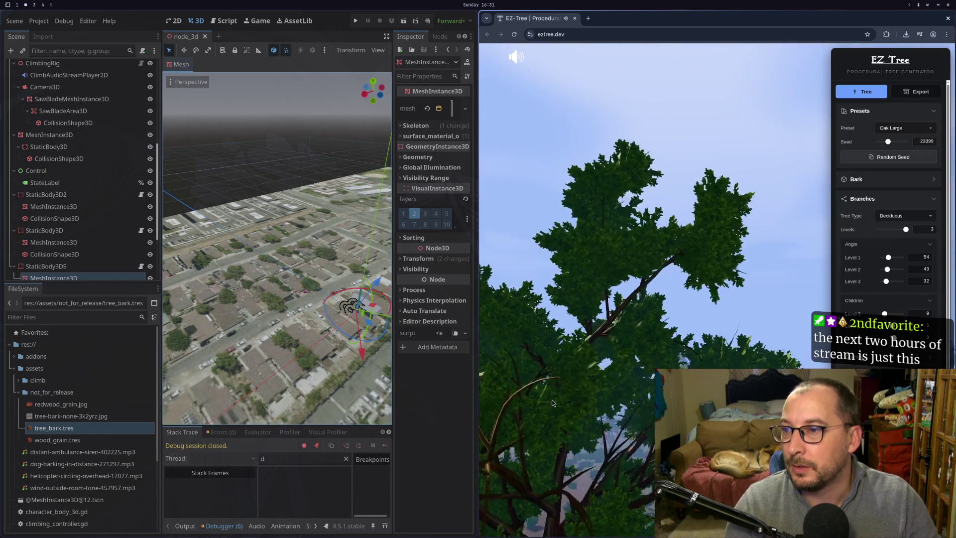
{"action": "mouse_move", "coordinate": [573, 432]}
{"action": "left_mouse_down"}
{"action": "mouse_move", "coordinate": [626, 469]}
{"action": "mouse_move", "coordinate": [597, 357]}
{"action": "left_mouse_up"}
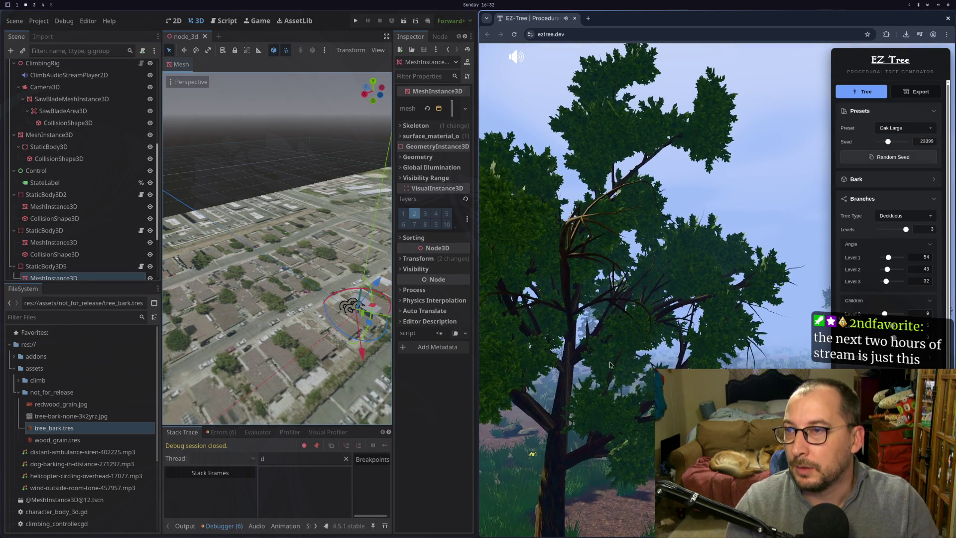
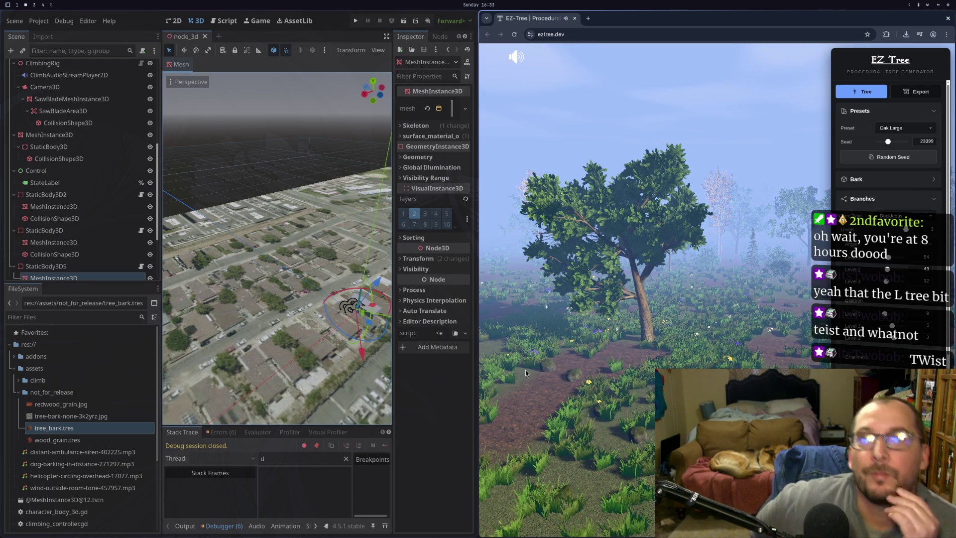
- Export the EZ-Tree model as tree.glb and show it in the Downloads folder
{"action": "left_click", "coordinate": [919, 93]}
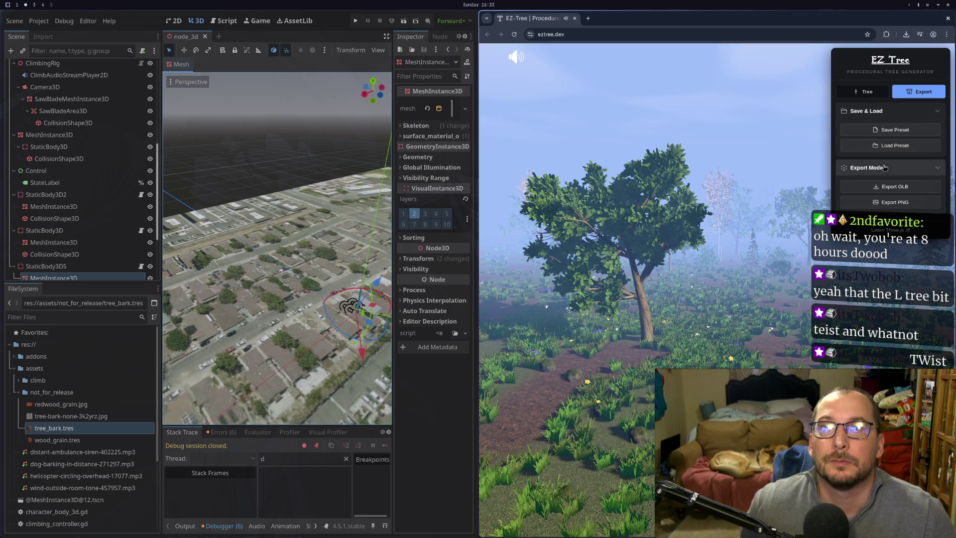
{"action": "left_click", "coordinate": [885, 189]}
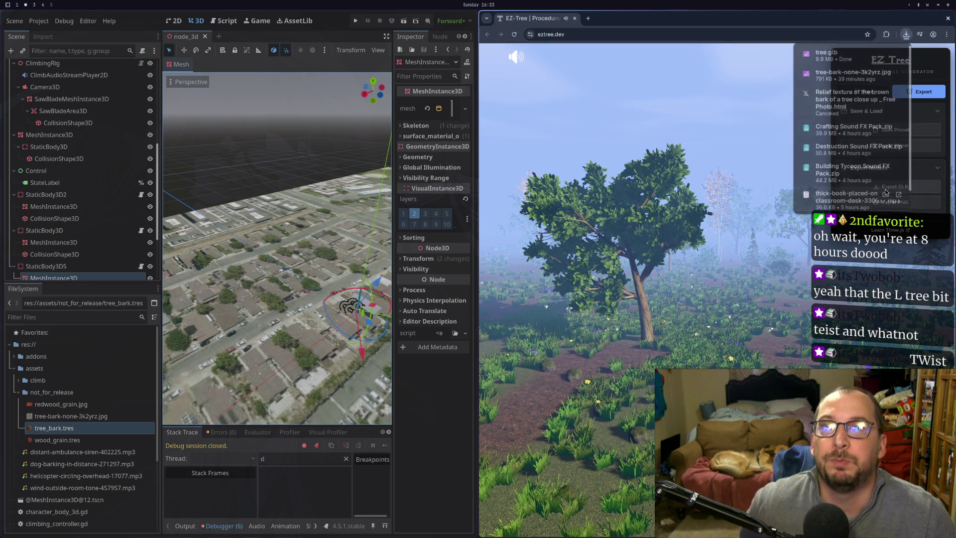
{"action": "left_click", "coordinate": [887, 53]}
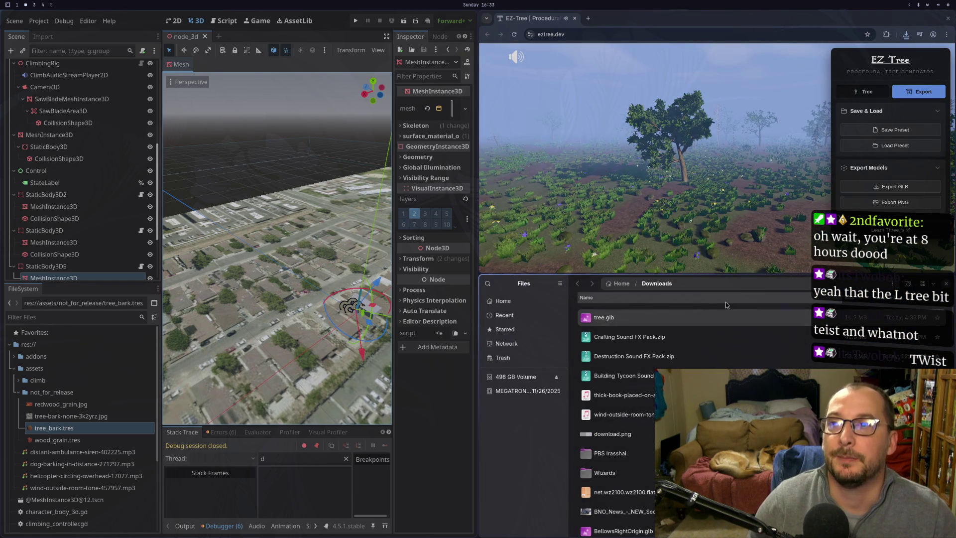
{"action": "scroll", "coordinate": [647, 199], "scroll_direction": "up", "scroll_amount": 5}
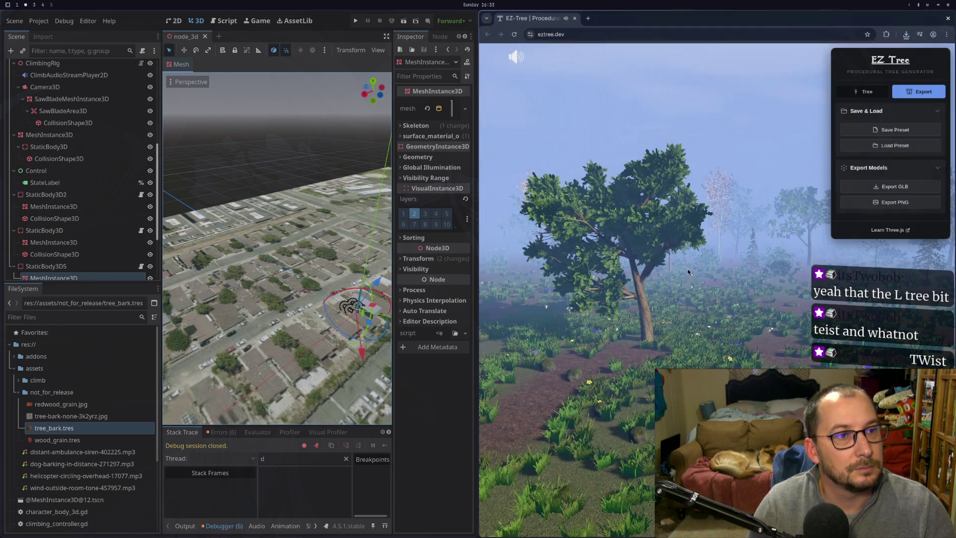
- Drop the imported tree.glb into the 3D viewport as an AuxScene node and close the EZ-Tree browser
{"action": "left_click", "coordinate": [365, 357]}
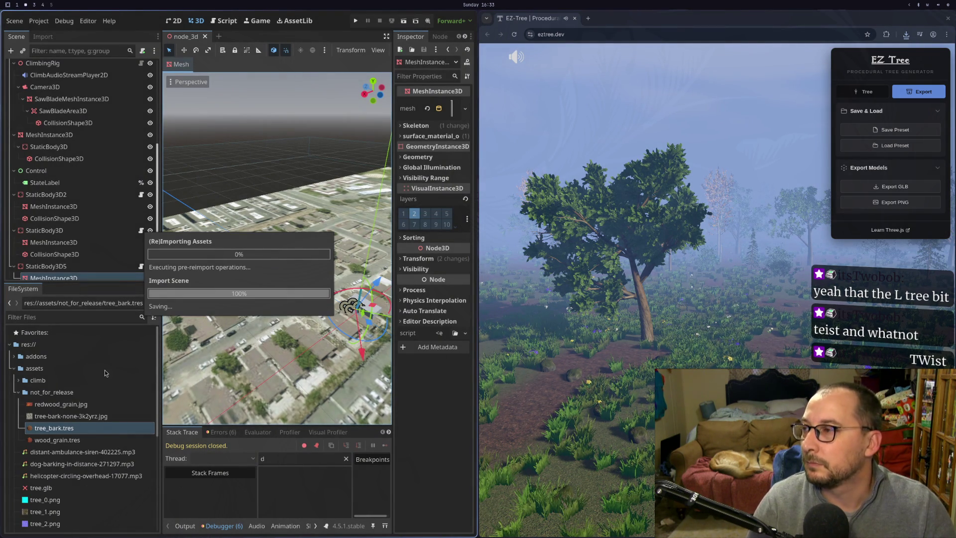
{"action": "left_click_drag", "start_coordinate": [59, 488], "coordinate": [299, 314]}
{"action": "scroll", "coordinate": [322, 314], "scroll_direction": "up", "scroll_amount": 3}
{"action": "scroll", "coordinate": [323, 314], "scroll_direction": "up", "scroll_amount": 4}
{"action": "scroll", "coordinate": [279, 318], "scroll_direction": "up", "scroll_amount": 5}
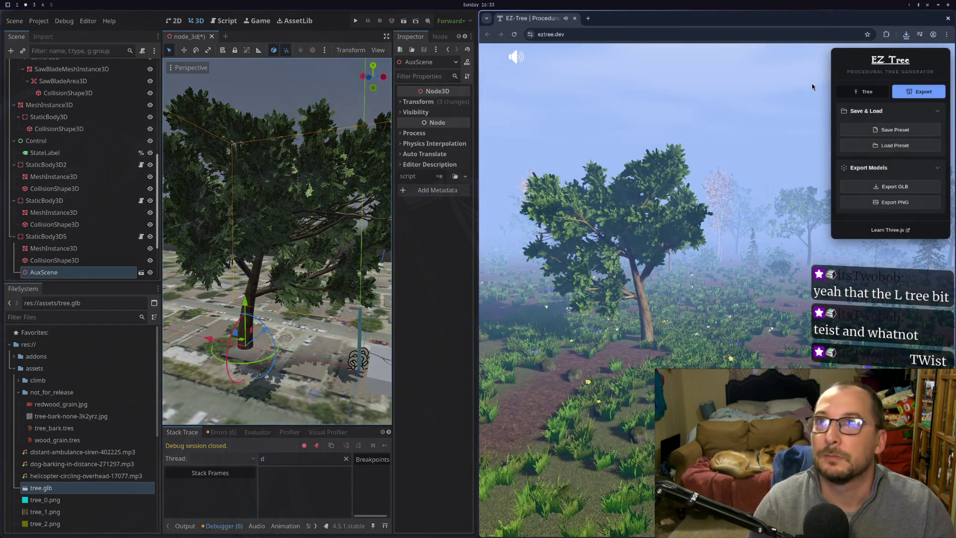
{"action": "left_click", "coordinate": [576, 18]}
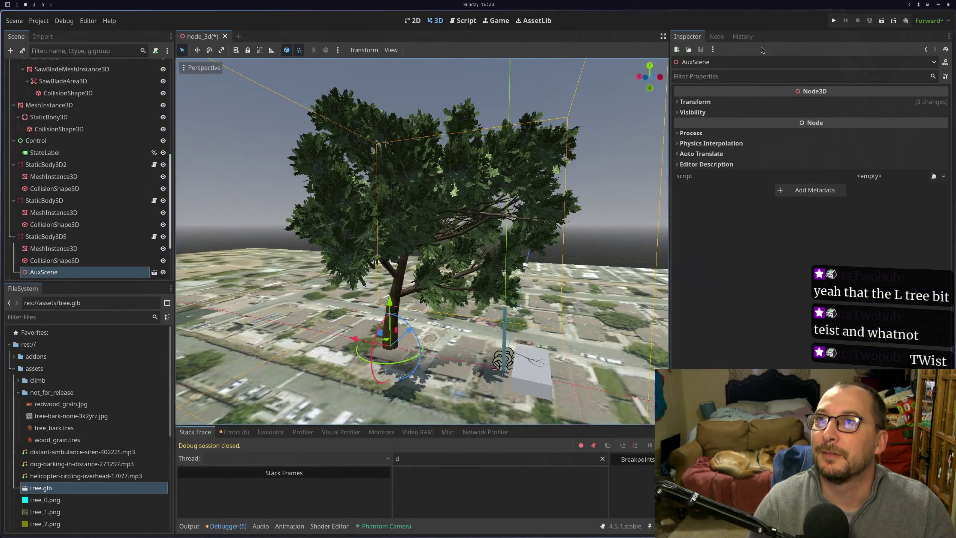
- Test-run the game with the massive tree, then nest AuxScene under StaticBody3D5
{"action": "left_click", "coordinate": [833, 22]}
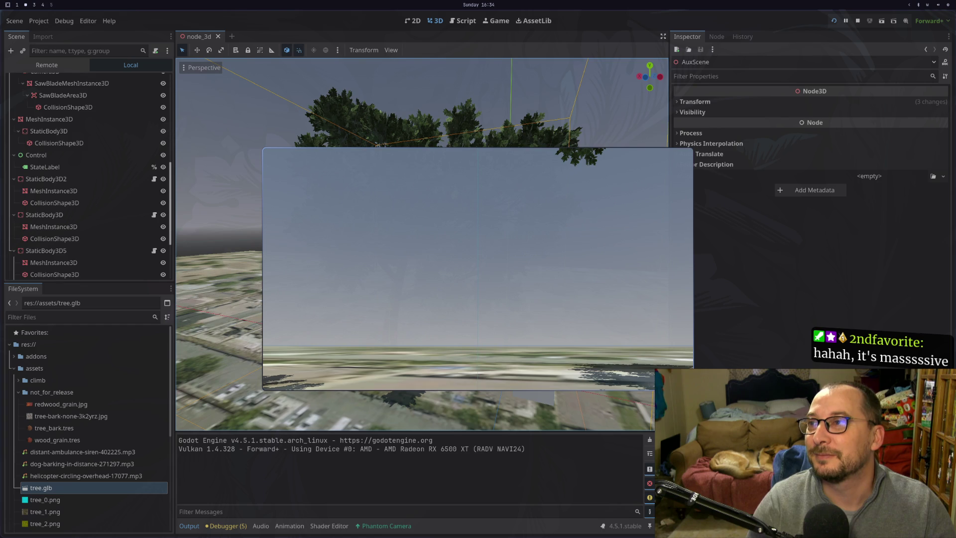
{"action": "key", "text": "Escape"}
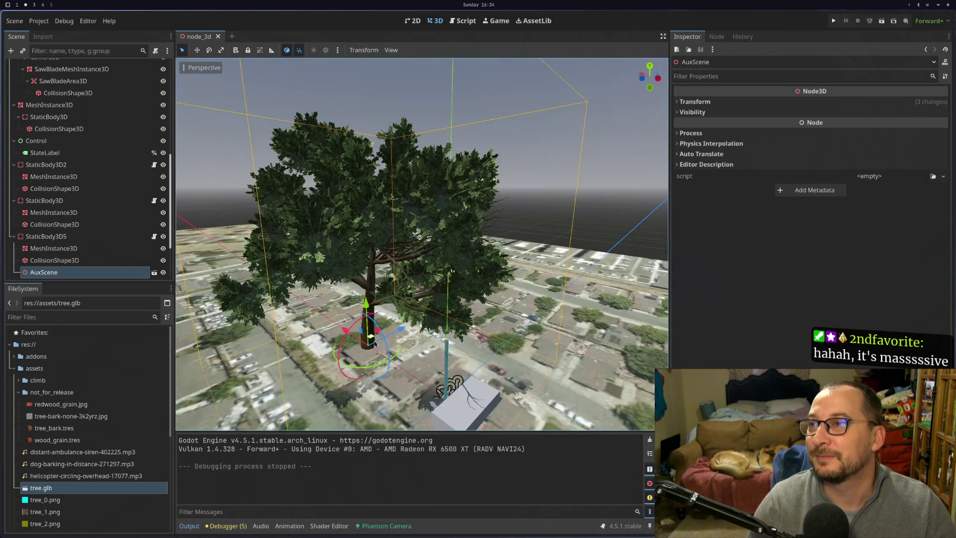
{"action": "scroll", "coordinate": [374, 344], "scroll_direction": "up", "scroll_amount": 5}
{"action": "scroll", "coordinate": [379, 343], "scroll_direction": "down", "scroll_amount": 3}
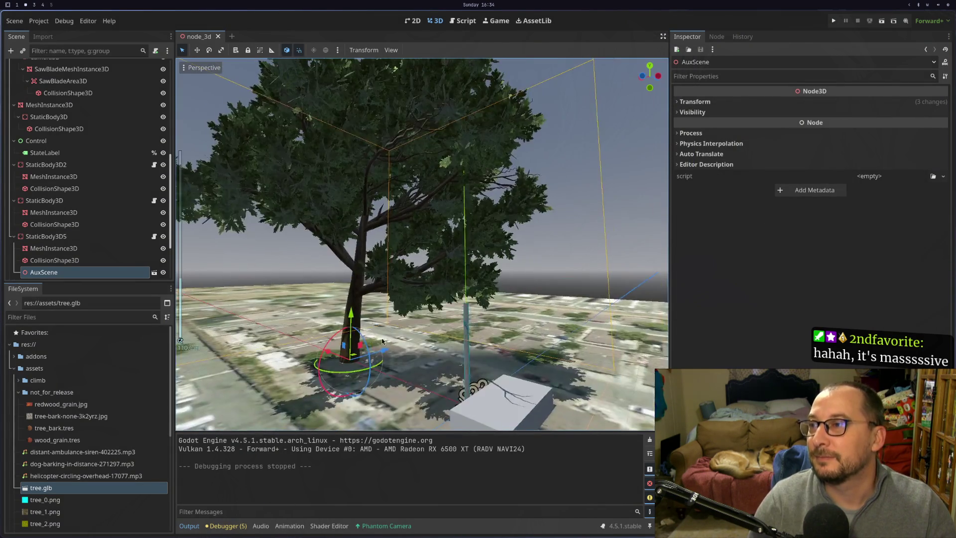
{"action": "scroll", "coordinate": [382, 341], "scroll_direction": "up", "scroll_amount": 2}
{"action": "scroll", "coordinate": [75, 236], "scroll_direction": "down", "scroll_amount": 3}
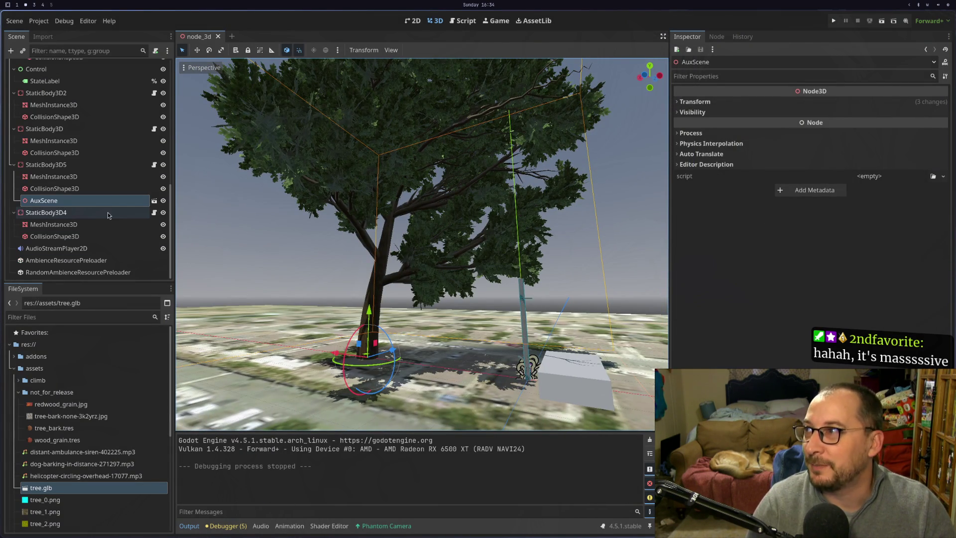
{"action": "mouse_move", "coordinate": [82, 201]}
{"action": "left_mouse_down"}
{"action": "mouse_move", "coordinate": [50, 150]}
{"action": "mouse_move", "coordinate": [24, 166]}
{"action": "left_mouse_up"}
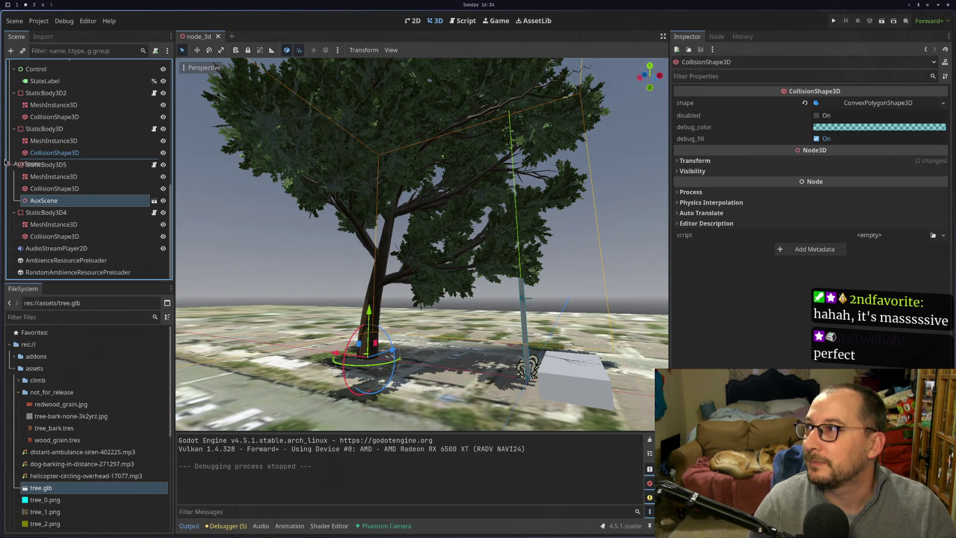
- Move AuxScene to the bottom of the scene tree and halve its scale to 0.5
{"action": "mouse_move", "coordinate": [40, 202]}
{"action": "left_mouse_down"}
{"action": "mouse_move", "coordinate": [14, 255]}
{"action": "mouse_move", "coordinate": [14, 246]}
{"action": "left_mouse_up"}
{"action": "left_click", "coordinate": [703, 103]}
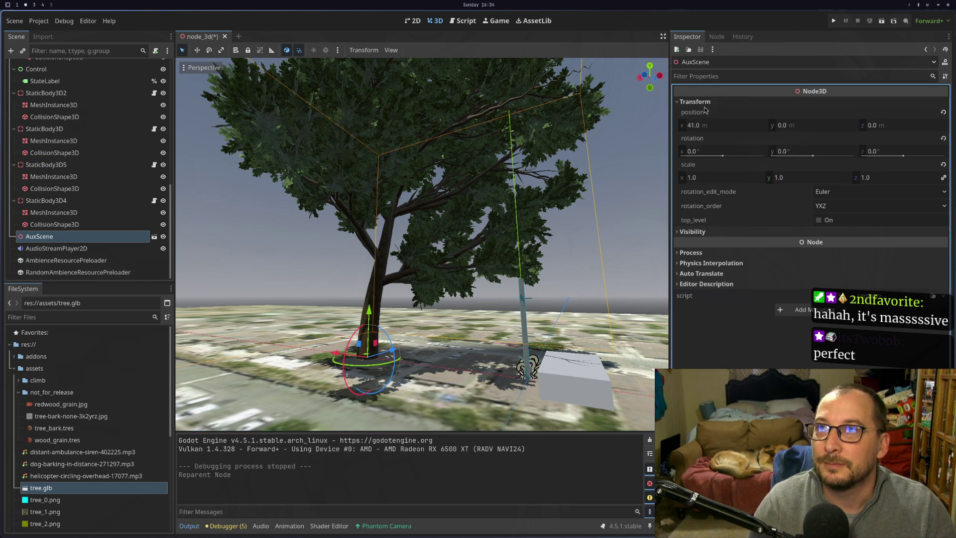
{"action": "left_click", "coordinate": [806, 180]}
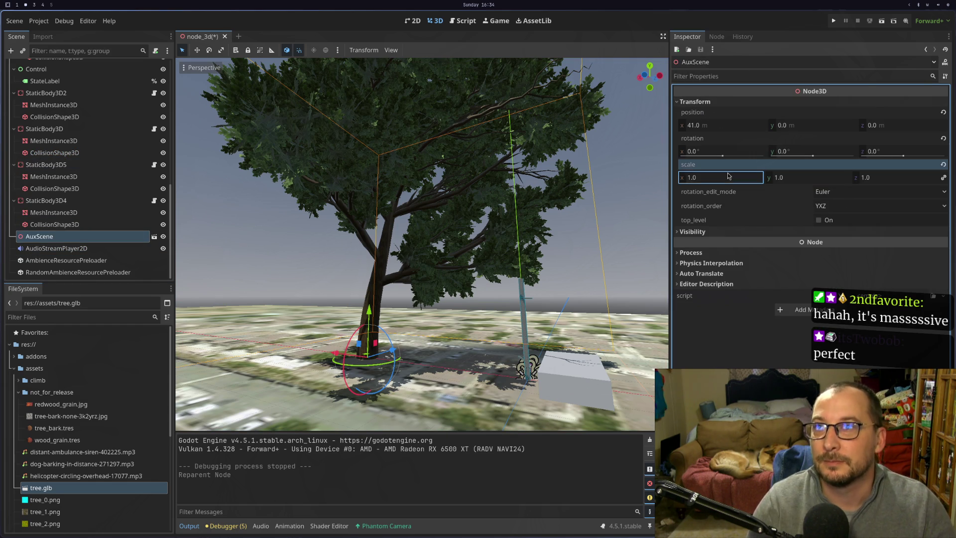
{"action": "type", "text": "/2"}
{"action": "key", "text": "Tab"}
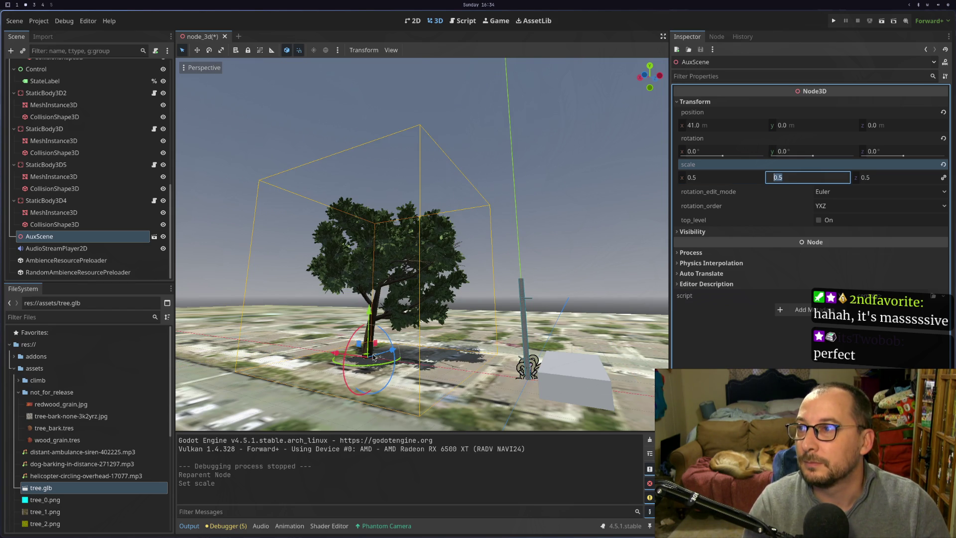
- Slide the tree to x 3.0 beside the building and halve its scale again to 0.25
{"action": "left_click_drag", "start_coordinate": [341, 357], "coordinate": [459, 378]}
{"action": "left_click", "coordinate": [749, 191]}
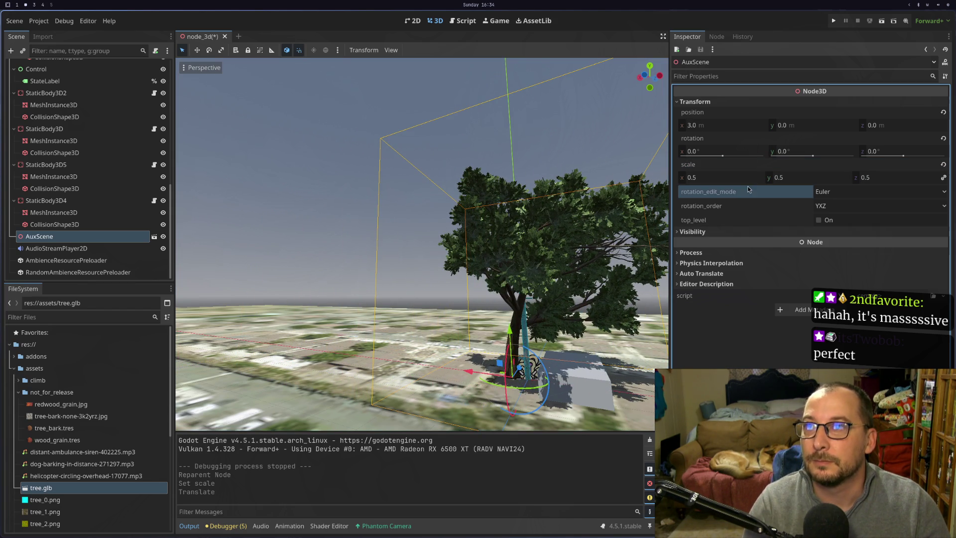
{"action": "left_click", "coordinate": [754, 177]}
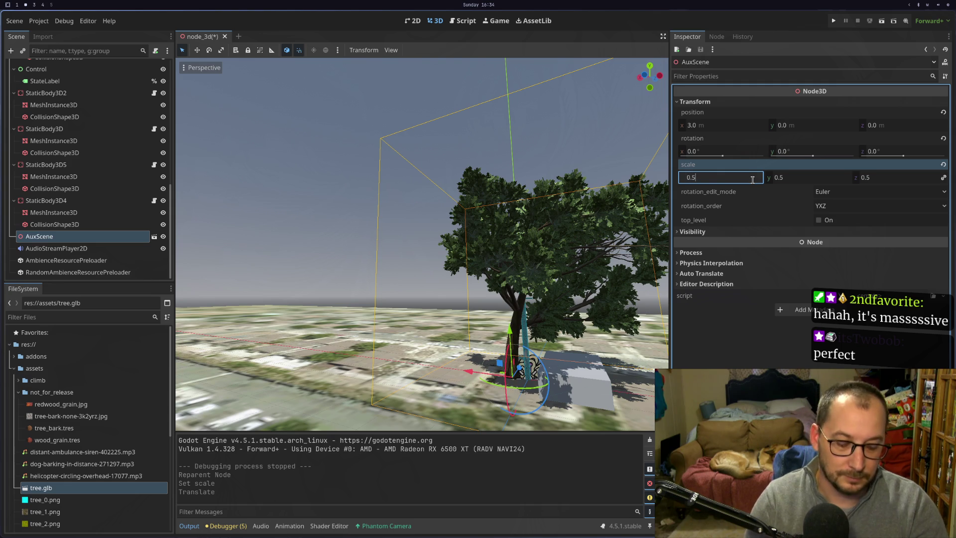
{"action": "type", "text": "/2"}
{"action": "key", "text": "Tab"}
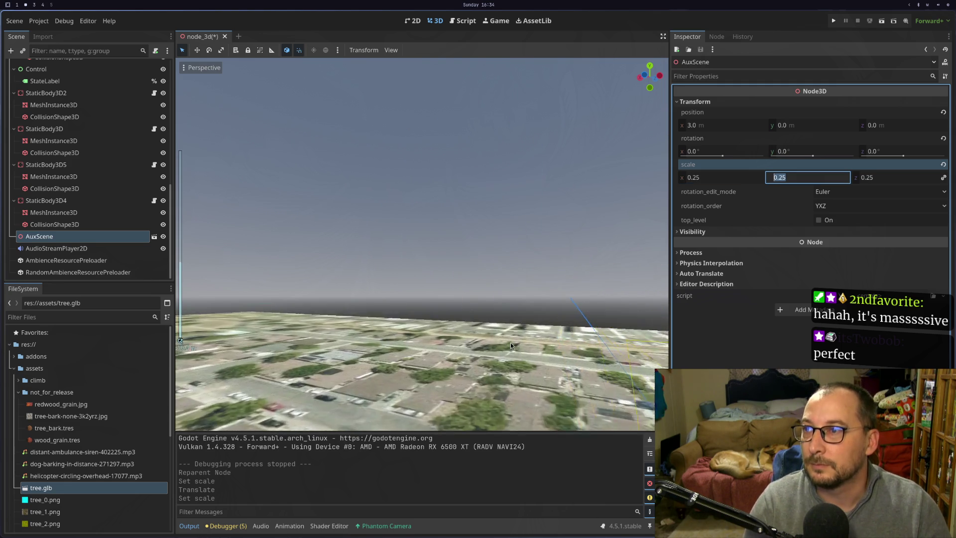
{"action": "scroll", "coordinate": [510, 342], "scroll_direction": "down", "scroll_amount": 5}
{"action": "scroll", "coordinate": [521, 334], "scroll_direction": "down", "scroll_amount": 2}
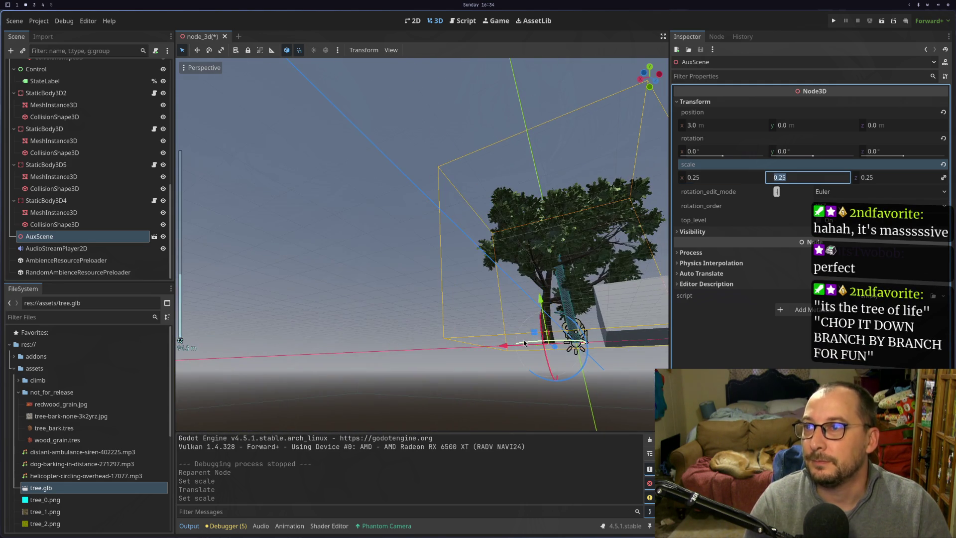
{"action": "left_click", "coordinate": [833, 21]}
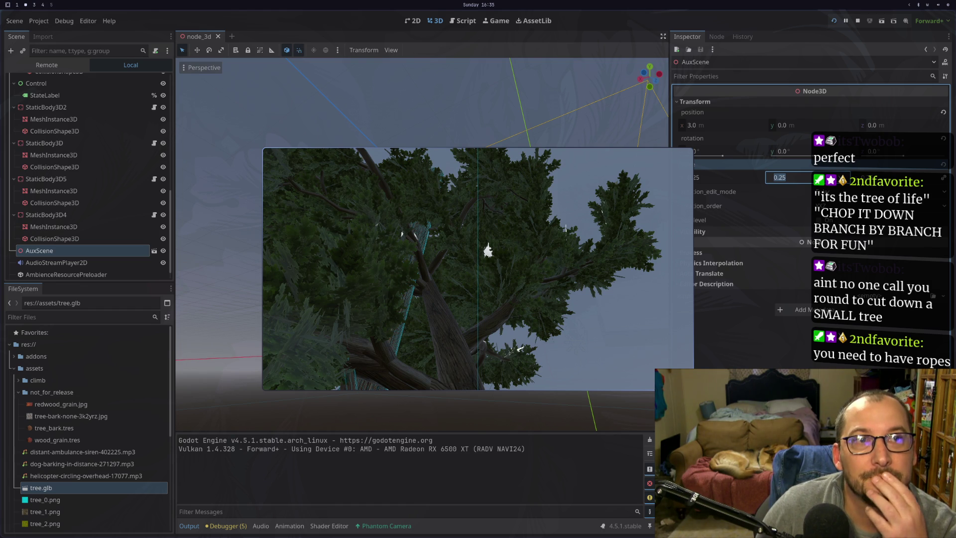
- Look around the quarter-scale tree's canopy in the running game, then release the mouse
{"action": "mouse_move", "coordinate": [487, 250]}
{"action": "left_mouse_down"}
{"action": "mouse_move", "coordinate": [641, 221]}
{"action": "mouse_move", "coordinate": [482, 158]}
{"action": "mouse_move", "coordinate": [419, 169]}
{"action": "mouse_move", "coordinate": [439, 199]}
{"action": "left_mouse_up"}
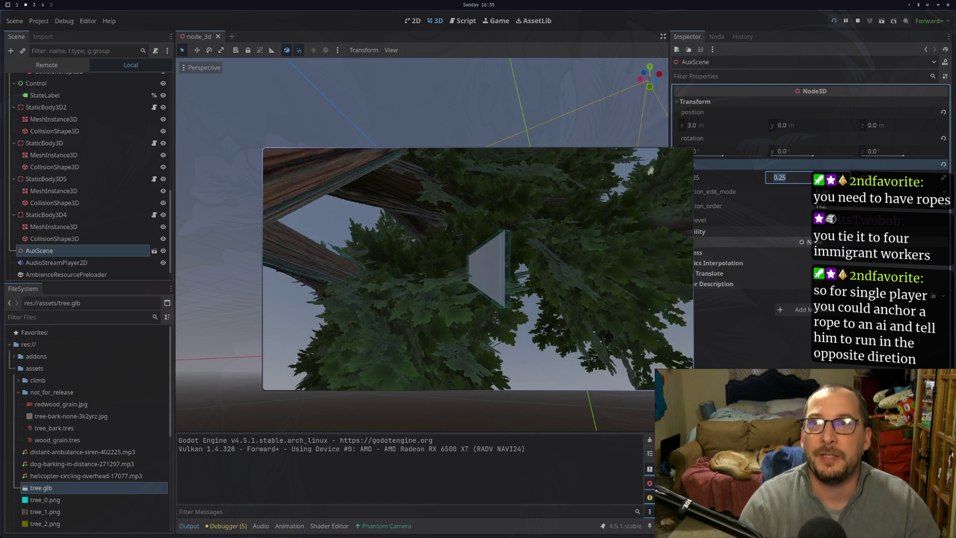
{"action": "key", "text": "Escape"}
- Stop the game and orbit and zoom the editor view around the tree beside the building
{"action": "left_click", "coordinate": [859, 21]}
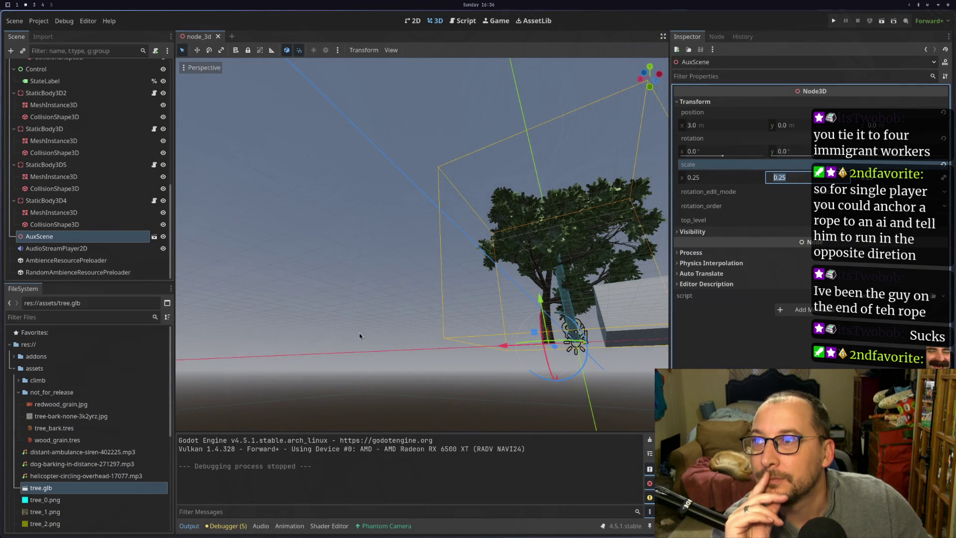
{"action": "mouse_move", "coordinate": [359, 333]}
{"action": "left_mouse_down"}
{"action": "mouse_move", "coordinate": [527, 373]}
{"action": "mouse_move", "coordinate": [450, 358]}
{"action": "mouse_move", "coordinate": [474, 360]}
{"action": "mouse_move", "coordinate": [422, 282]}
{"action": "mouse_move", "coordinate": [405, 323]}
{"action": "mouse_move", "coordinate": [422, 319]}
{"action": "left_mouse_up"}
{"action": "mouse_move", "coordinate": [180, 340]}
{"action": "left_mouse_down"}
{"action": "mouse_move", "coordinate": [464, 310]}
{"action": "mouse_move", "coordinate": [564, 341]}
{"action": "mouse_move", "coordinate": [422, 321]}
{"action": "mouse_move", "coordinate": [473, 330]}
{"action": "mouse_move", "coordinate": [441, 320]}
{"action": "mouse_move", "coordinate": [495, 314]}
{"action": "mouse_move", "coordinate": [489, 321]}
{"action": "left_mouse_up"}
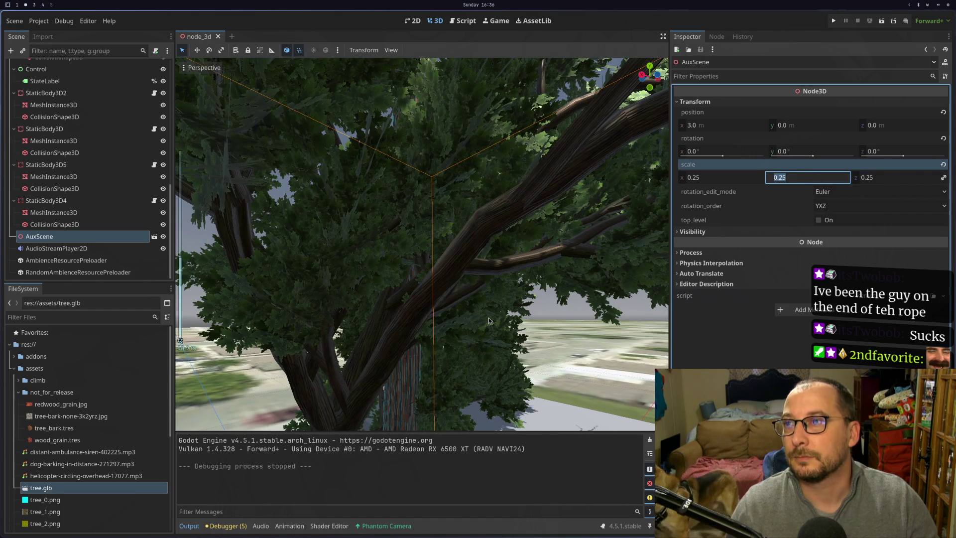
{"action": "scroll", "coordinate": [488, 321], "scroll_direction": "down", "scroll_amount": 3}
{"action": "scroll", "coordinate": [489, 319], "scroll_direction": "up", "scroll_amount": 5}
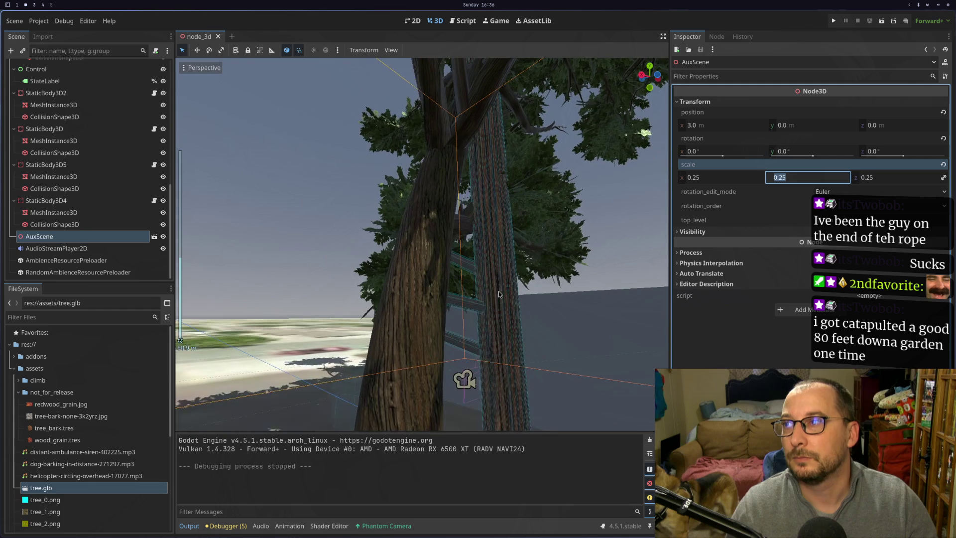
{"action": "scroll", "coordinate": [487, 298], "scroll_direction": "down", "scroll_amount": 4}
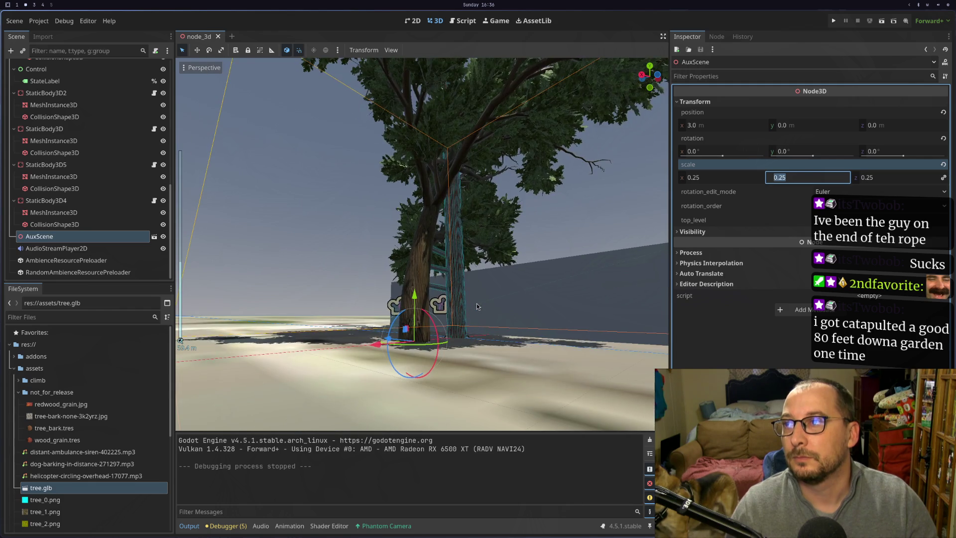
{"action": "mouse_move", "coordinate": [480, 343]}
{"action": "left_mouse_down"}
{"action": "mouse_move", "coordinate": [503, 336]}
{"action": "mouse_move", "coordinate": [469, 330]}
{"action": "mouse_move", "coordinate": [485, 328]}
{"action": "mouse_move", "coordinate": [496, 348]}
{"action": "mouse_move", "coordinate": [438, 301]}
{"action": "left_mouse_up"}
{"action": "scroll", "coordinate": [469, 327], "scroll_direction": "up", "scroll_amount": 6}
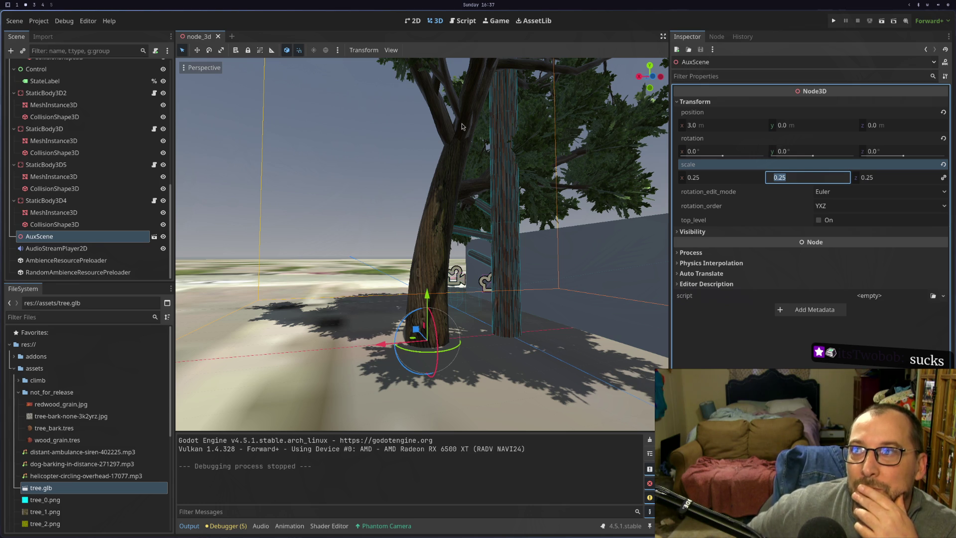
{"action": "scroll", "coordinate": [462, 126], "scroll_direction": "down", "scroll_amount": 5}
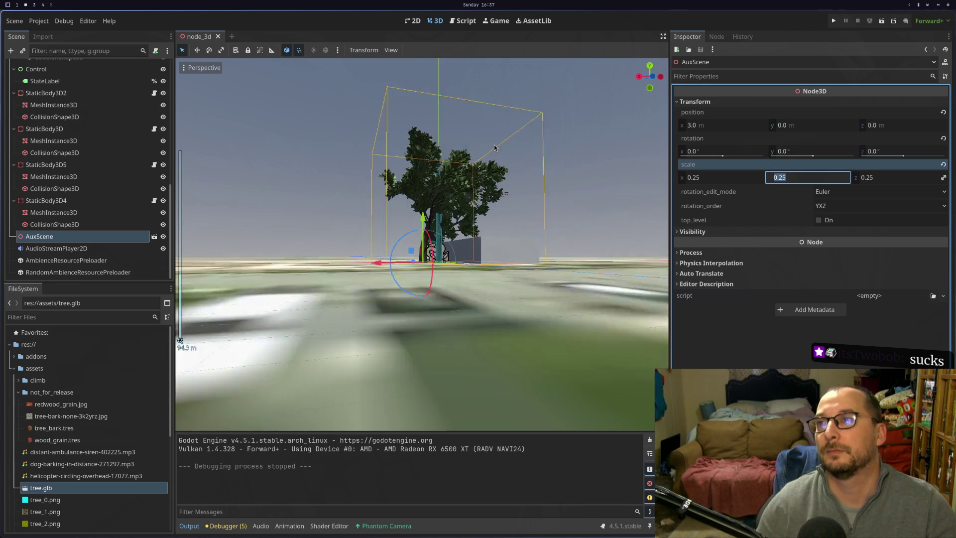
{"action": "scroll", "coordinate": [468, 257], "scroll_direction": "up", "scroll_amount": 10}
{"action": "scroll", "coordinate": [468, 257], "scroll_direction": "down", "scroll_amount": 5}
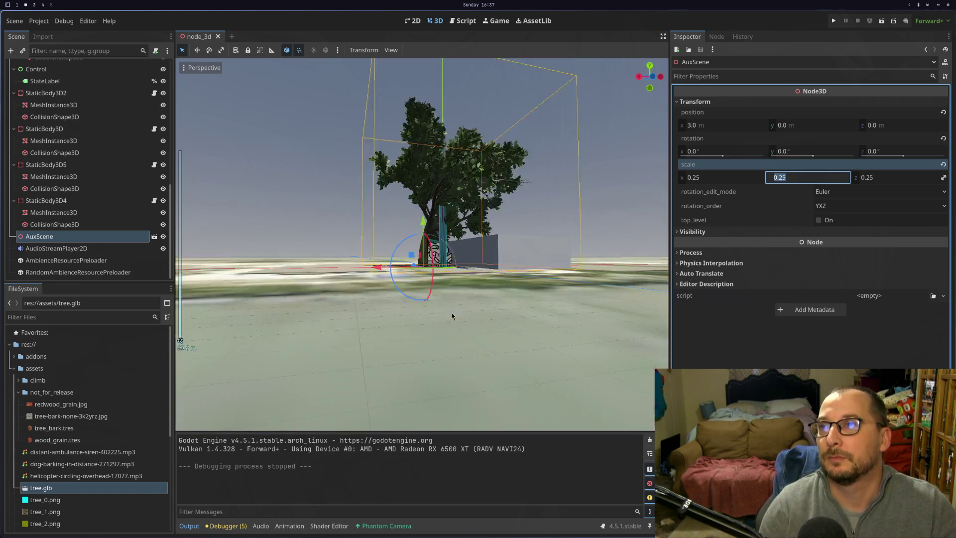
{"action": "scroll", "coordinate": [453, 291], "scroll_direction": "up", "scroll_amount": 3}
{"action": "left_click_drag", "start_coordinate": [468, 277], "coordinate": [460, 297]}
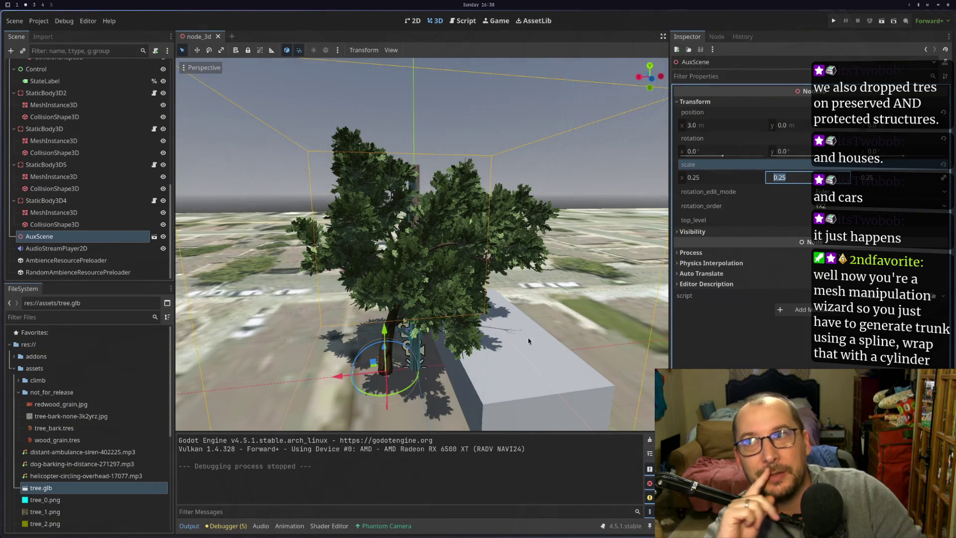
{"action": "left_click_drag", "start_coordinate": [530, 341], "coordinate": [536, 321]}
{"action": "scroll", "coordinate": [536, 320], "scroll_direction": "up", "scroll_amount": 5}
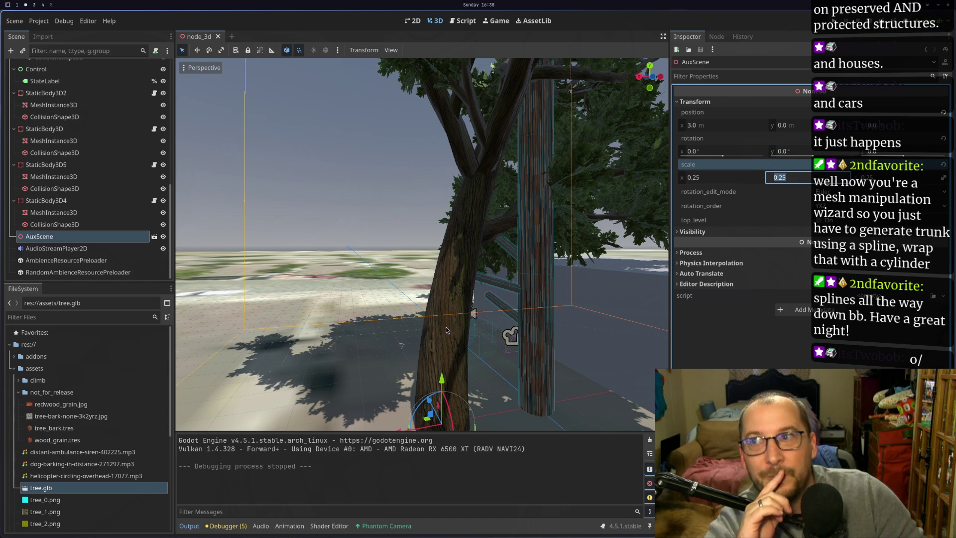
{"action": "key", "text": "d"}
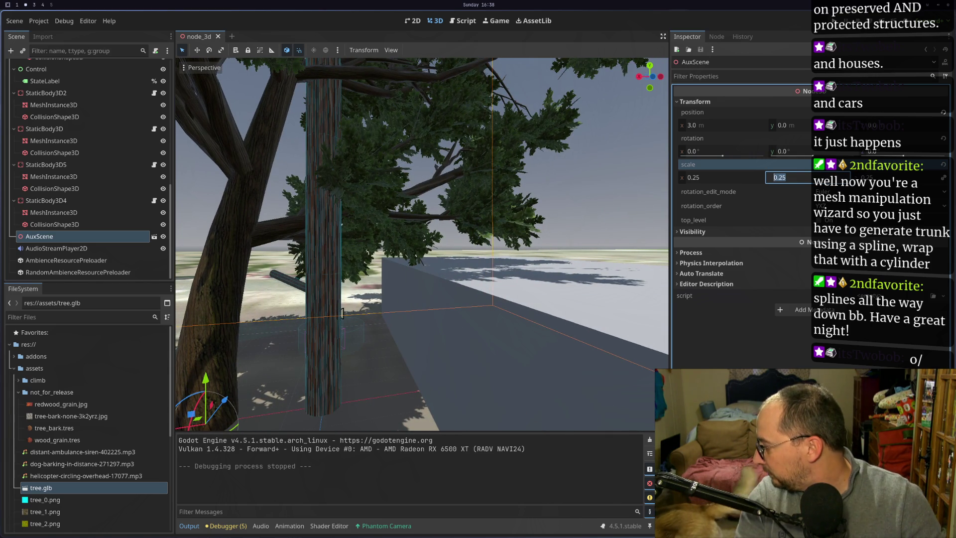